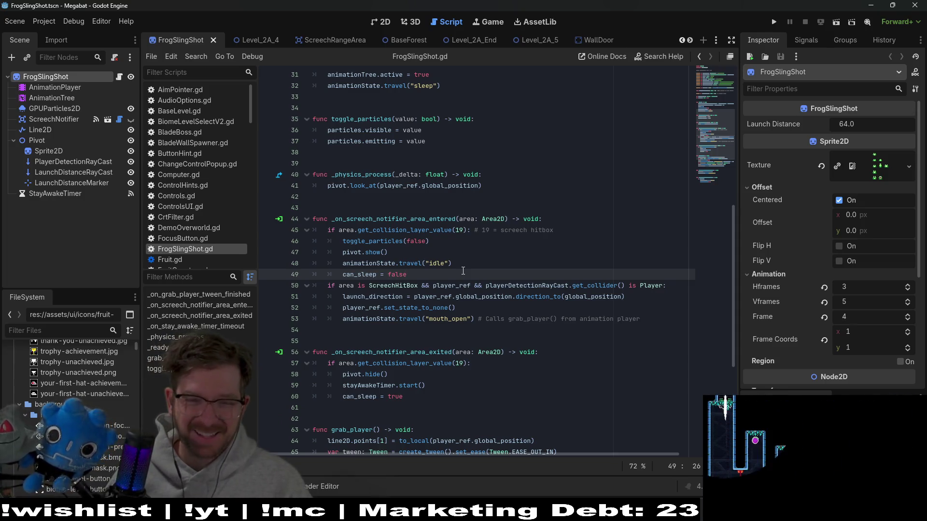
Repeatedly select and deselect the trailing grab_player comment on line 53.
{"action": "mouse_move", "coordinate": [655, 317]}
{"action": "left_mouse_down"}
{"action": "mouse_move", "coordinate": [466, 320]}
{"action": "mouse_move", "coordinate": [478, 323]}
{"action": "left_mouse_up"}
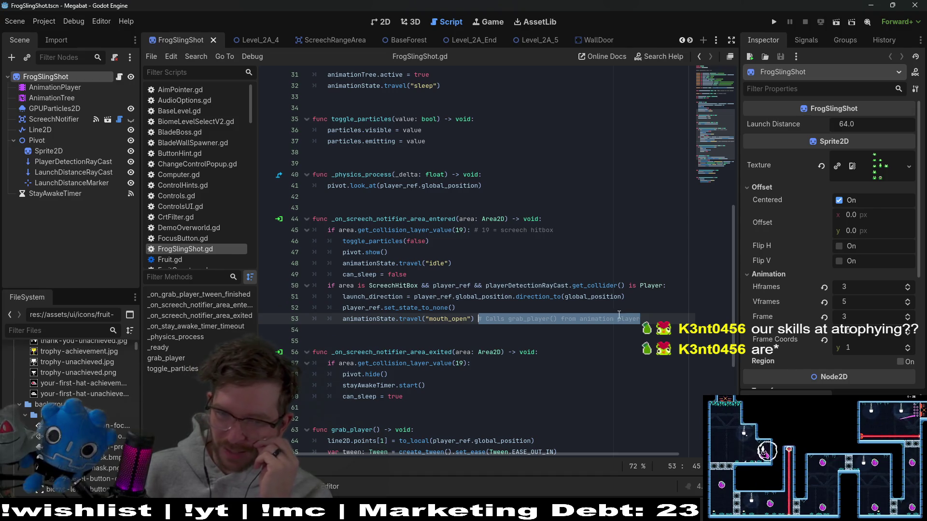
{"action": "left_click", "coordinate": [538, 308]}
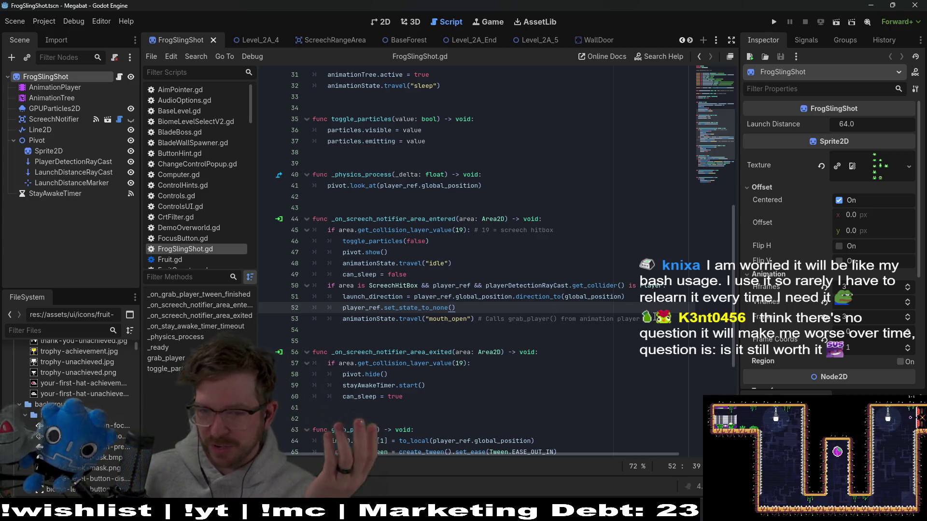
{"action": "left_click", "coordinate": [654, 319]}
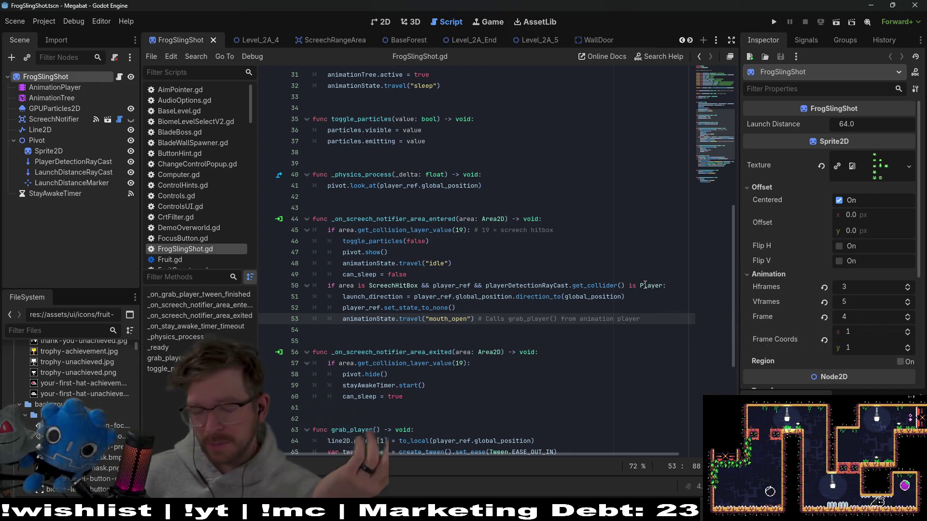
{"action": "left_click", "coordinate": [535, 308]}
{"action": "mouse_move", "coordinate": [658, 317]}
{"action": "left_mouse_down"}
{"action": "mouse_move", "coordinate": [428, 319]}
{"action": "mouse_move", "coordinate": [477, 321]}
{"action": "left_mouse_up"}
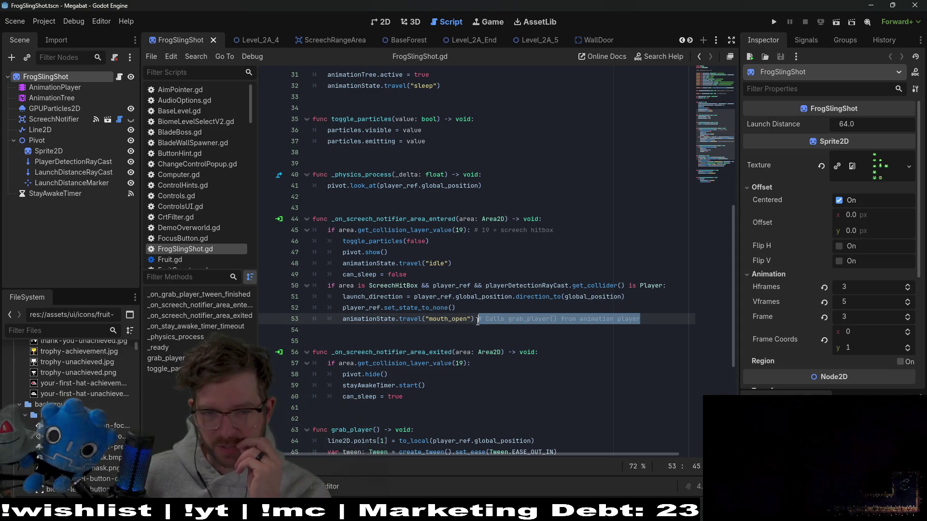
{"action": "left_click", "coordinate": [477, 319]}
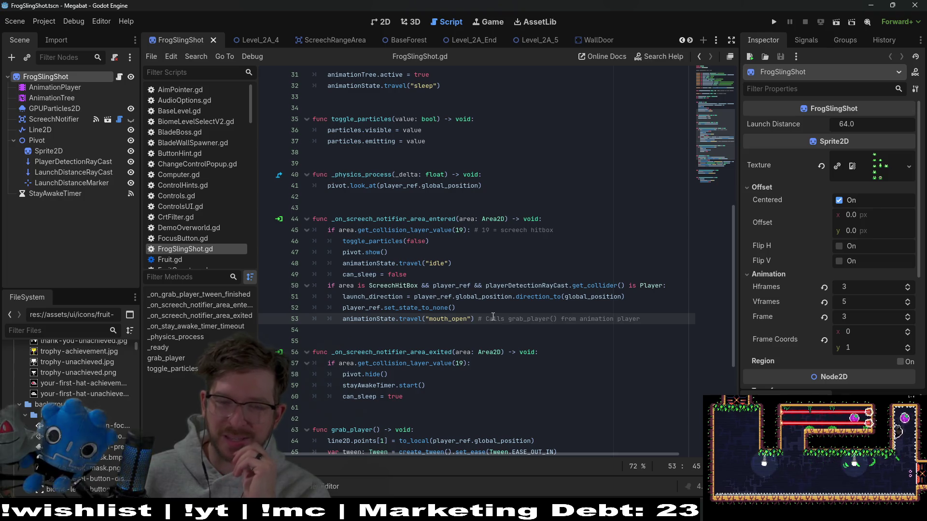
{"action": "left_click", "coordinate": [652, 321]}
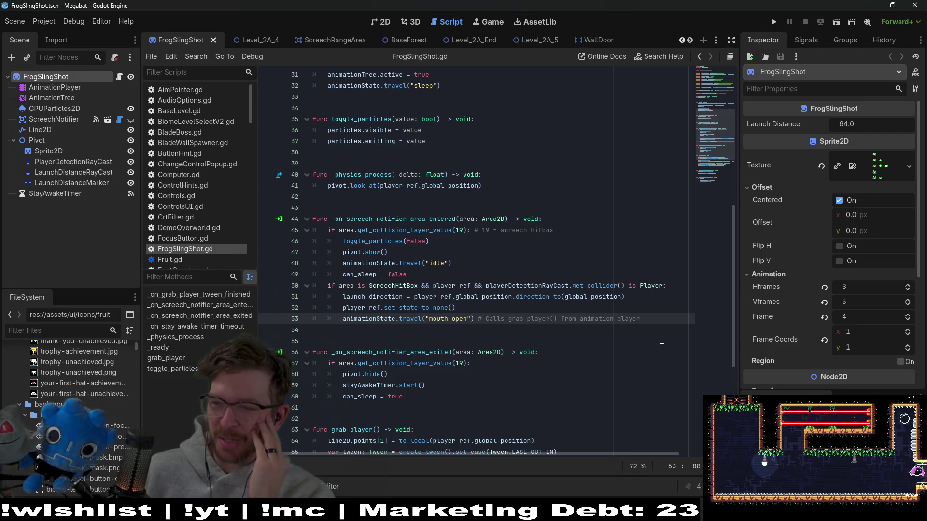
{"action": "left_click_drag", "start_coordinate": [657, 321], "coordinate": [486, 318]}
{"action": "left_click_drag", "start_coordinate": [642, 318], "coordinate": [475, 319]}
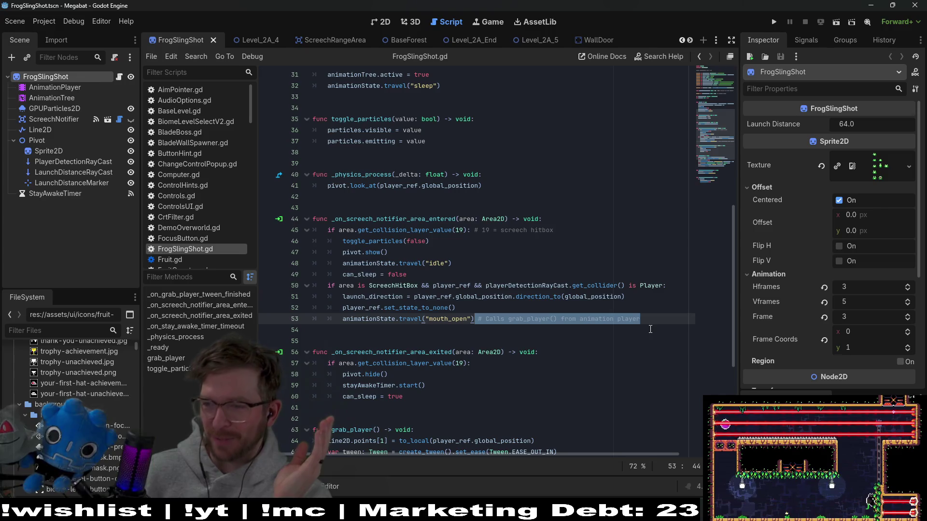
{"action": "left_click", "coordinate": [665, 321]}
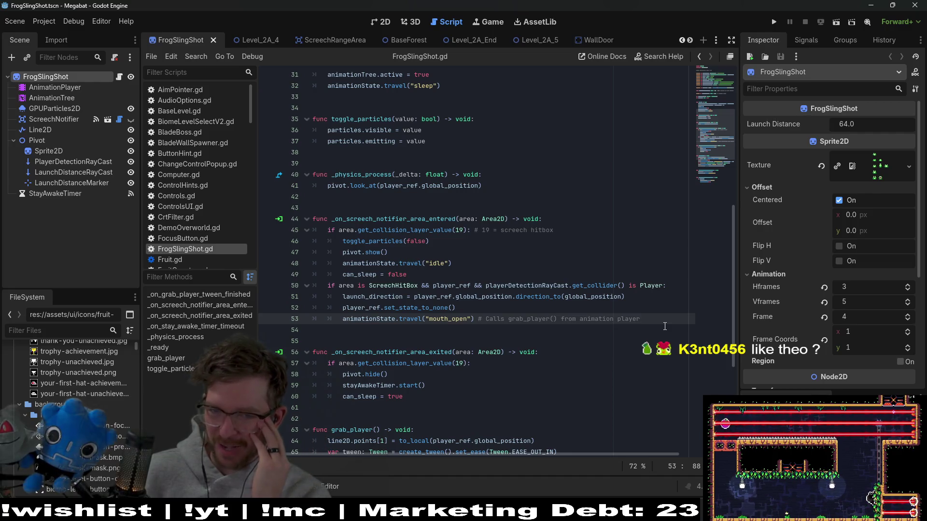
{"action": "left_click_drag", "start_coordinate": [662, 319], "coordinate": [486, 319]}
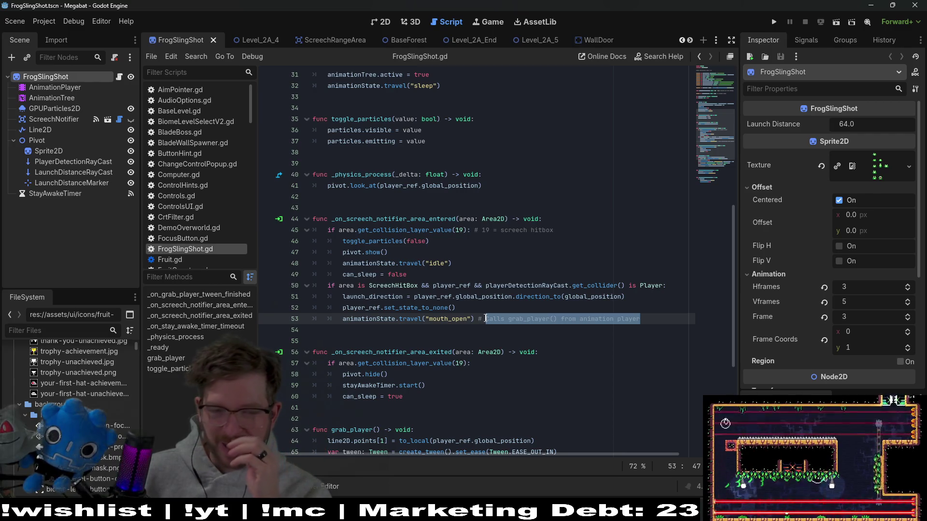
{"action": "left_click", "coordinate": [670, 316]}
{"action": "mouse_move", "coordinate": [669, 316]}
{"action": "left_mouse_down"}
{"action": "mouse_move", "coordinate": [466, 319]}
{"action": "mouse_move", "coordinate": [481, 319]}
{"action": "left_mouse_up"}
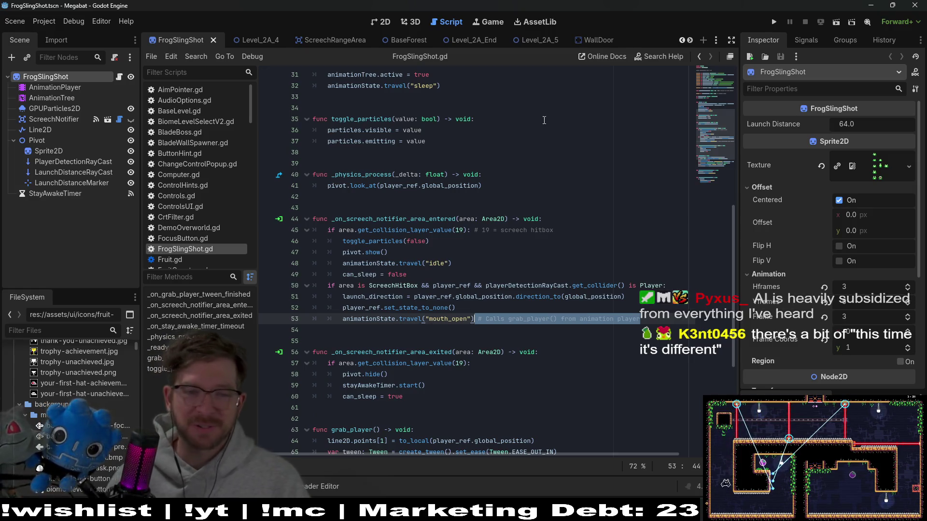
Clear the selection at line 45, scroll down to grab_player, and switch to Level_2A_5.
{"action": "left_click", "coordinate": [570, 274]}
{"action": "left_click", "coordinate": [579, 228]}
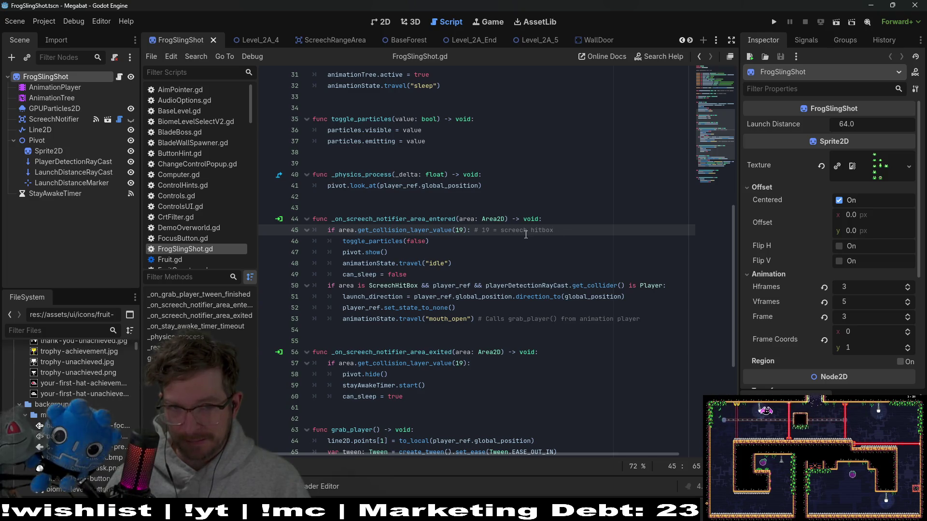
{"action": "scroll", "coordinate": [558, 161], "scroll_direction": "down", "scroll_amount": 4}
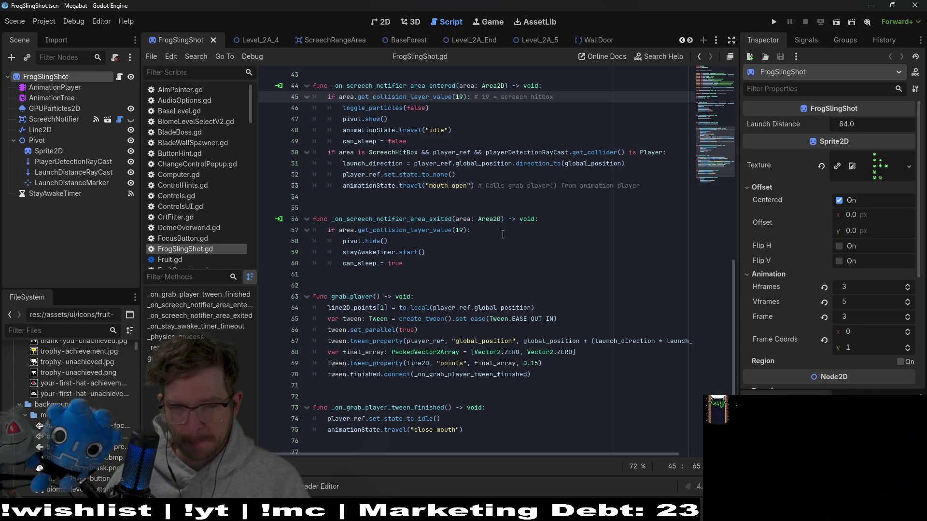
{"action": "left_click", "coordinate": [536, 40]}
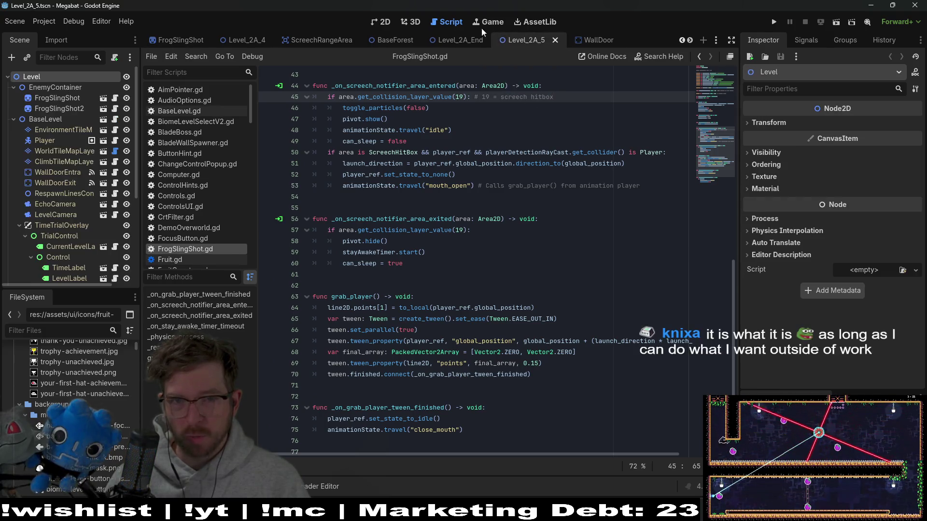
Close the Level_2A_End scene tab and launch Level_2A_5 with Run Current Scene.
{"action": "left_click", "coordinate": [382, 24]}
{"action": "left_click", "coordinate": [465, 39]}
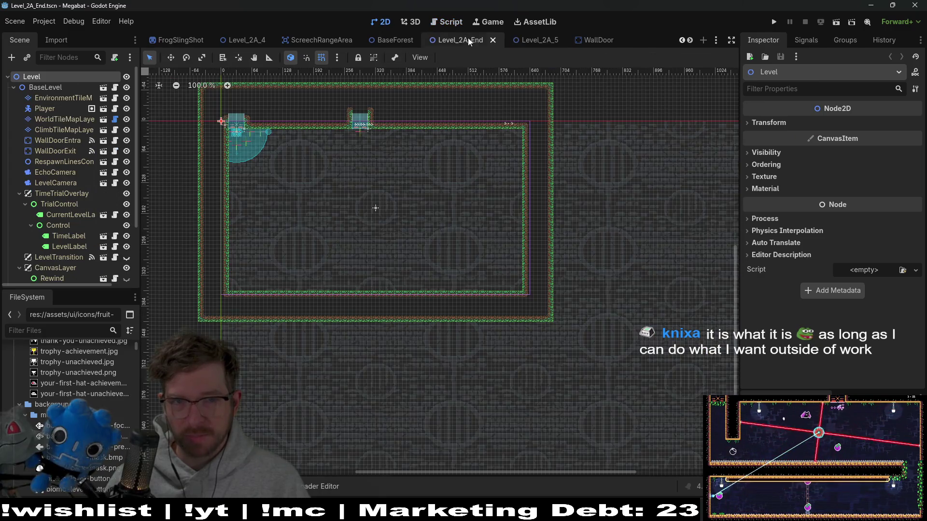
{"action": "left_click", "coordinate": [540, 42]}
{"action": "left_click_drag", "start_coordinate": [463, 41], "coordinate": [550, 38]}
{"action": "left_click", "coordinate": [546, 39]}
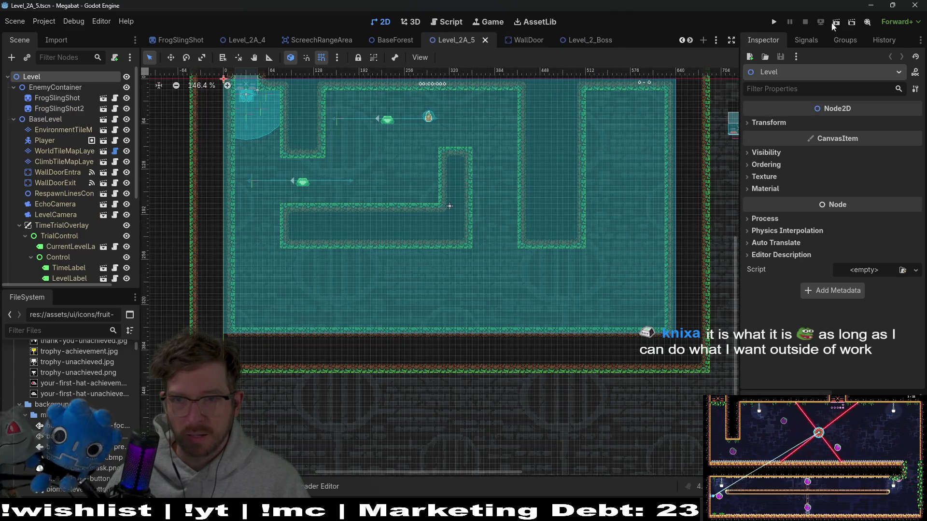
{"action": "left_click", "coordinate": [834, 22]}
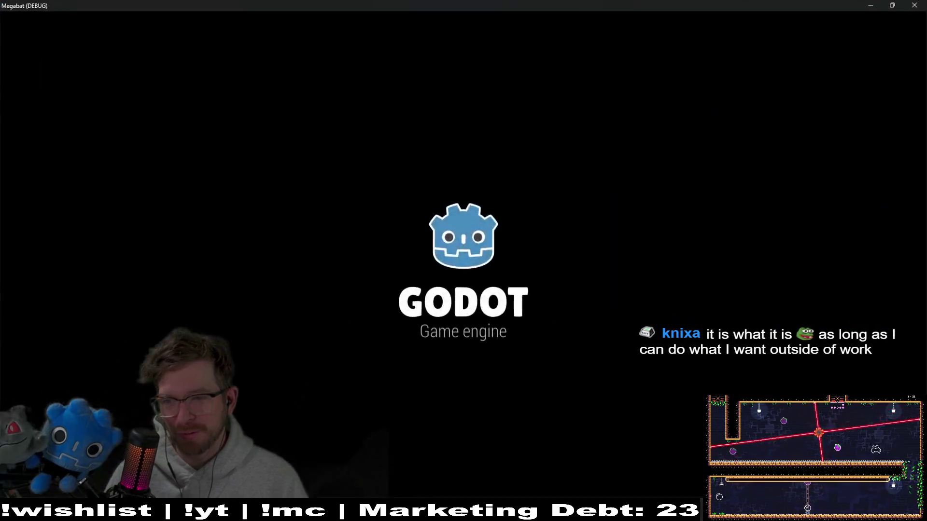
Fly the bat up toward the top frog, waking the lower frog with sonar rings.
{"action": "key", "text": "Down"}
{"action": "key", "text": "space"}
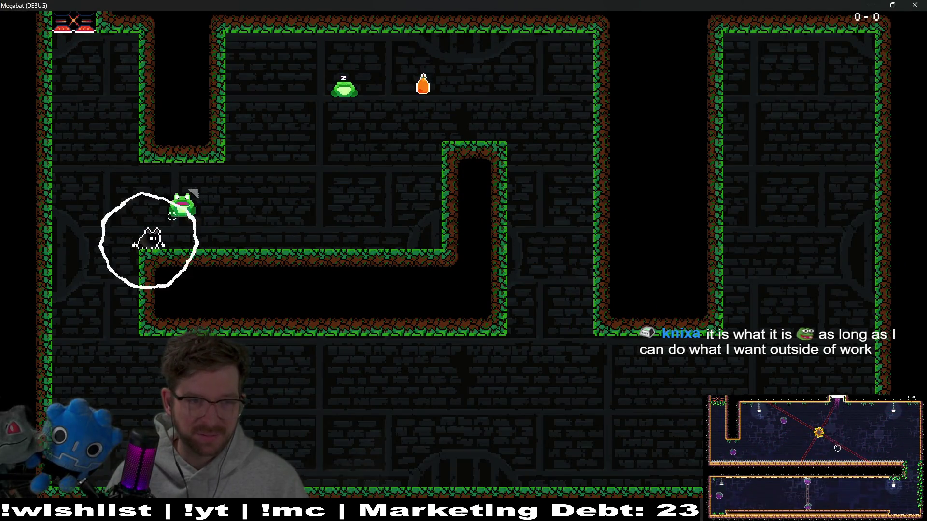
{"action": "key", "text": "Up"}
{"action": "key", "text": "Down"}
{"action": "key", "text": "Down"}
{"action": "key", "text": "Up"}
{"action": "key", "text": "Right"}
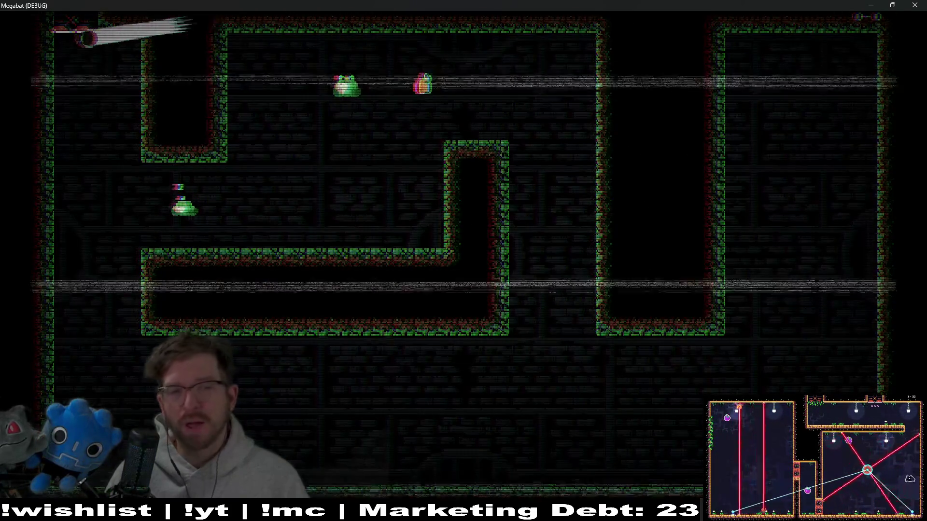
{"action": "key", "text": "Down"}
{"action": "key", "text": "space"}
{"action": "key", "text": "Right"}
{"action": "key", "text": "Up"}
{"action": "key", "text": "space"}
Fly the bat back and forth to the orange fruit, revealing it with sonar rings.
{"action": "key", "text": "Right"}
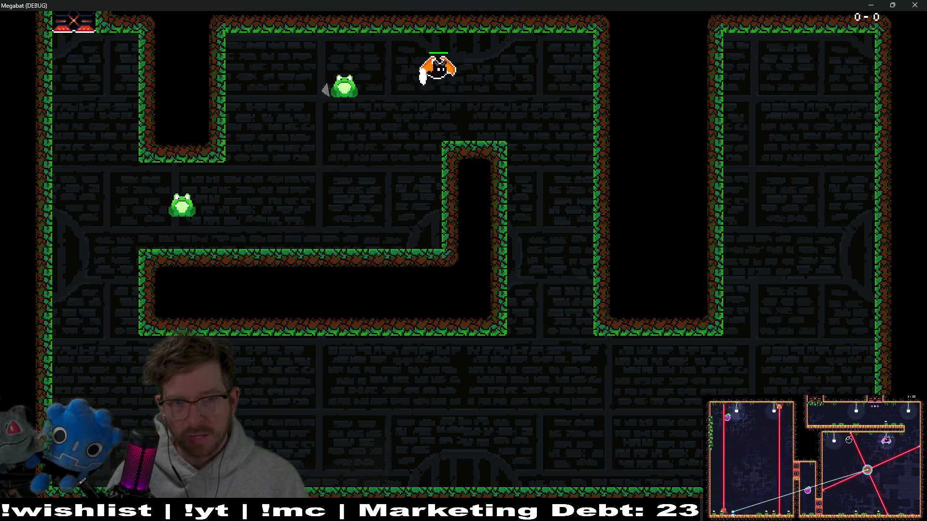
{"action": "key", "text": "Left"}
{"action": "key", "text": "space"}
{"action": "key", "text": "Left"}
{"action": "key", "text": "Right"}
{"action": "key", "text": "space"}
{"action": "key", "text": "Left"}
{"action": "key", "text": "Right"}
{"action": "key", "text": "space"}
{"action": "key", "text": "Left"}
{"action": "key", "text": "space"}
{"action": "key", "text": "Right"}
{"action": "key", "text": "Left"}
{"action": "key", "text": "space"}
{"action": "key", "text": "Right"}
Fly the bat into the frog's tongue to test grabbing, break free, and drop to the platform.
{"action": "key", "text": "Left"}
{"action": "key", "text": "space"}
{"action": "key", "text": "Right"}
{"action": "key", "text": "space"}
{"action": "key", "text": "Right"}
{"action": "key", "text": "space"}
{"action": "key", "text": "Down"}
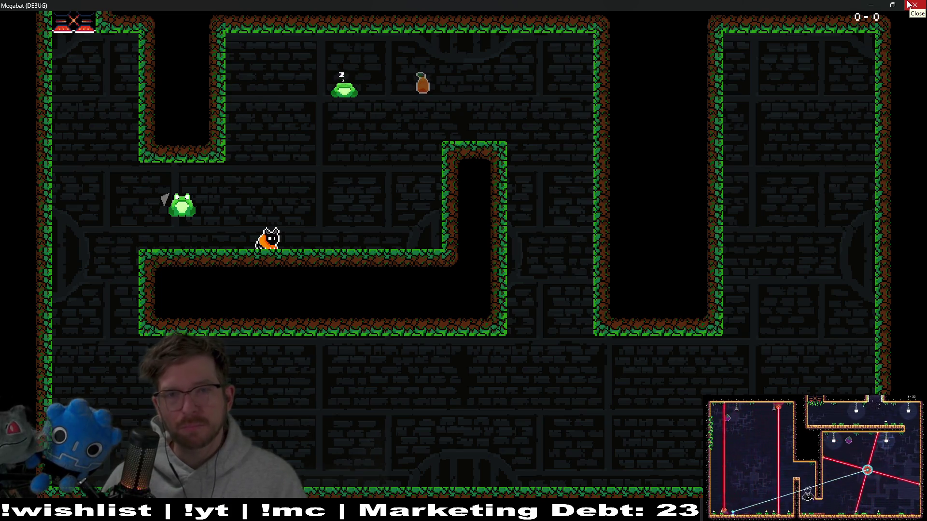
Fly past the top frog to the pear and into its tongue, then close the debug window.
{"action": "key", "text": "Up"}
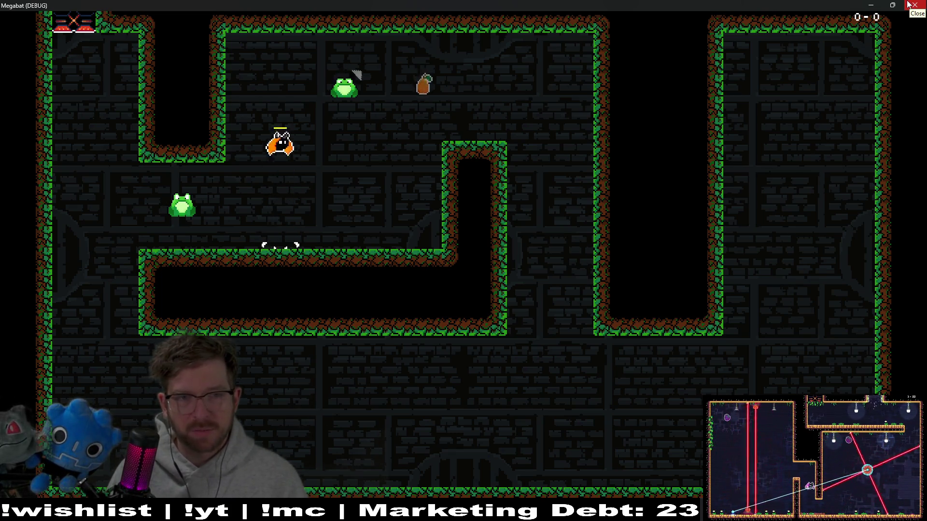
{"action": "key", "text": "Right"}
{"action": "key", "text": "Left"}
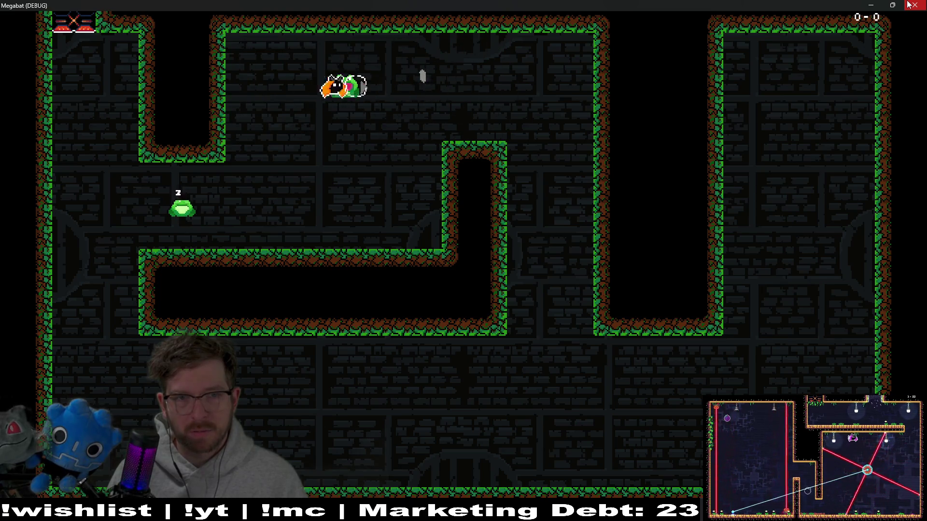
{"action": "key", "text": "Right"}
{"action": "key", "text": "Left"}
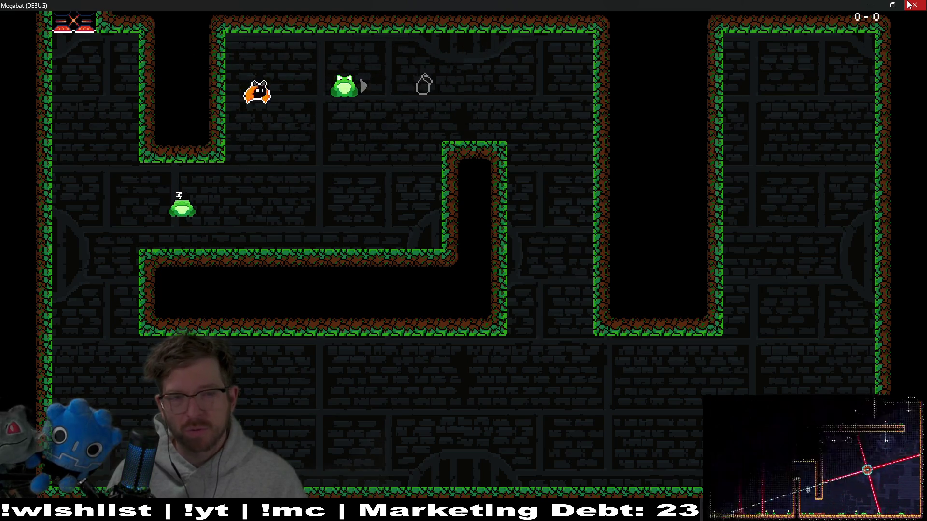
{"action": "key", "text": "Down"}
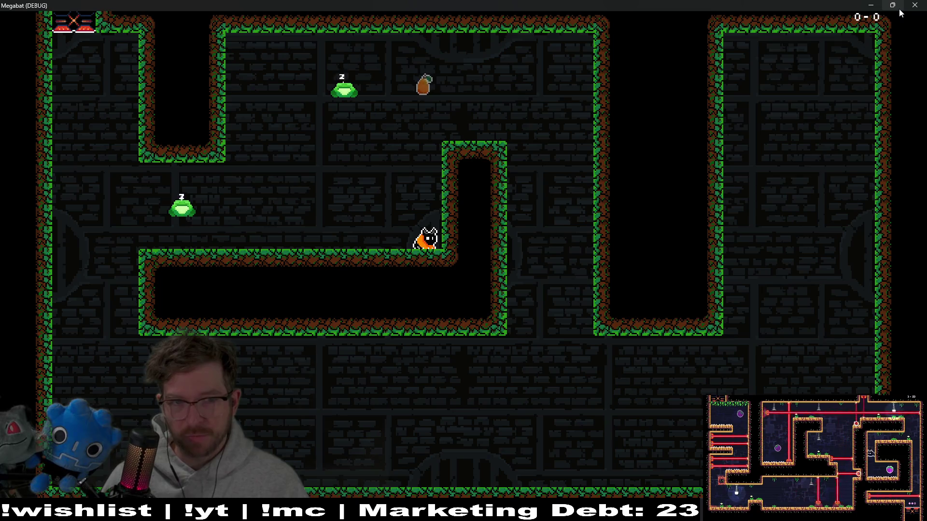
{"action": "mouse_move", "coordinate": [892, 6]}
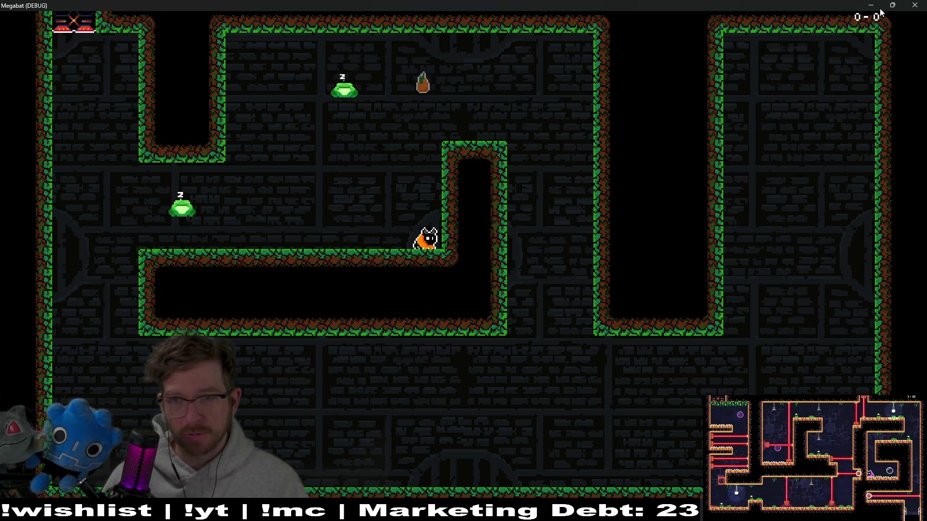
{"action": "left_click", "coordinate": [915, 5]}
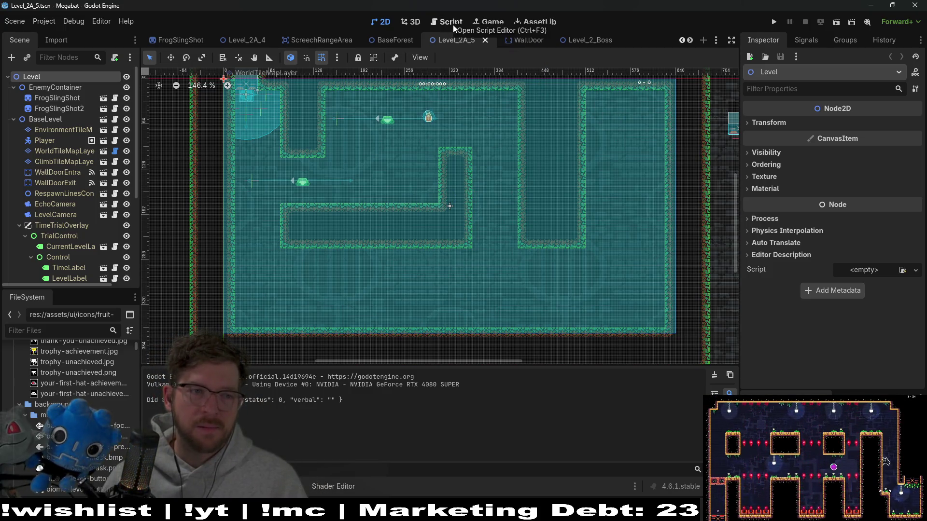
{"action": "key", "text": "shift+alt+o"}
{"action": "type", "text": "player"}
{"action": "key", "text": "Down"}
{"action": "key", "text": "Down"}
{"action": "key", "text": "Down"}
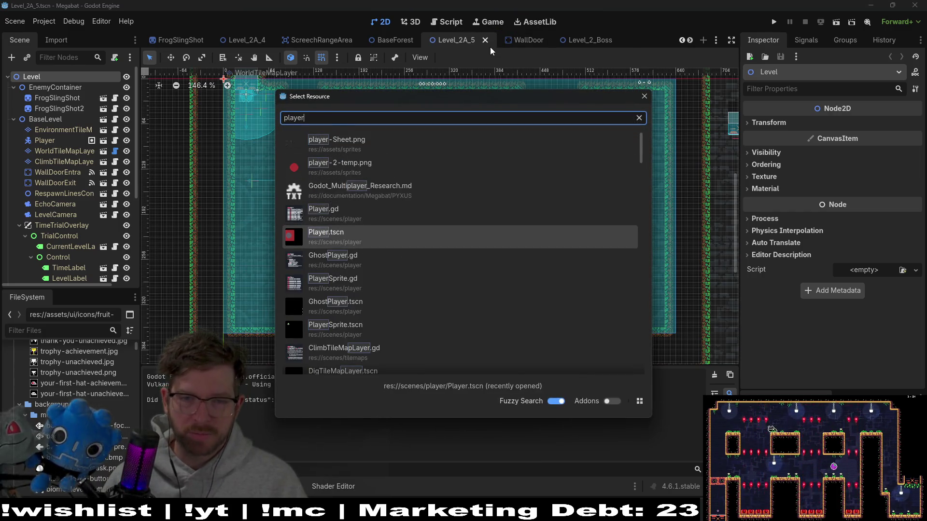
{"action": "key", "text": "Return"}
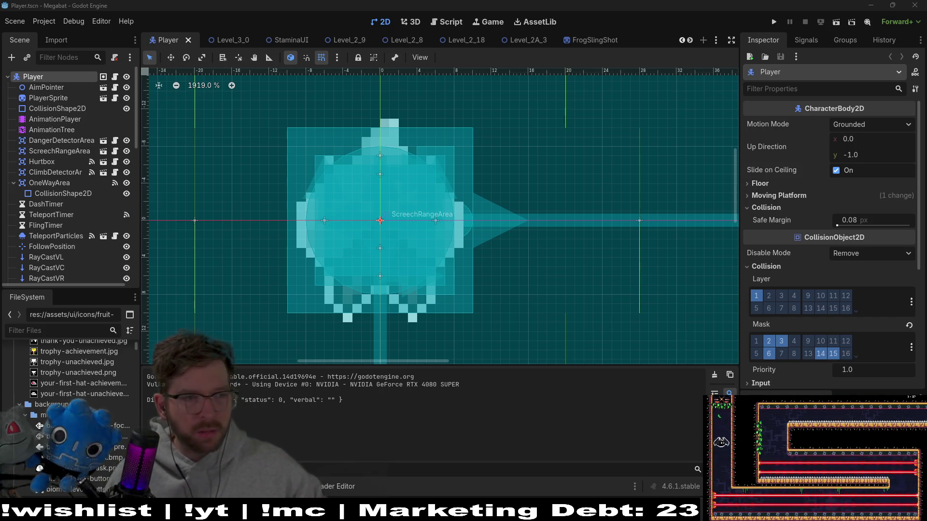
{"action": "scroll", "coordinate": [93, 167], "scroll_direction": "down", "scroll_amount": 5}
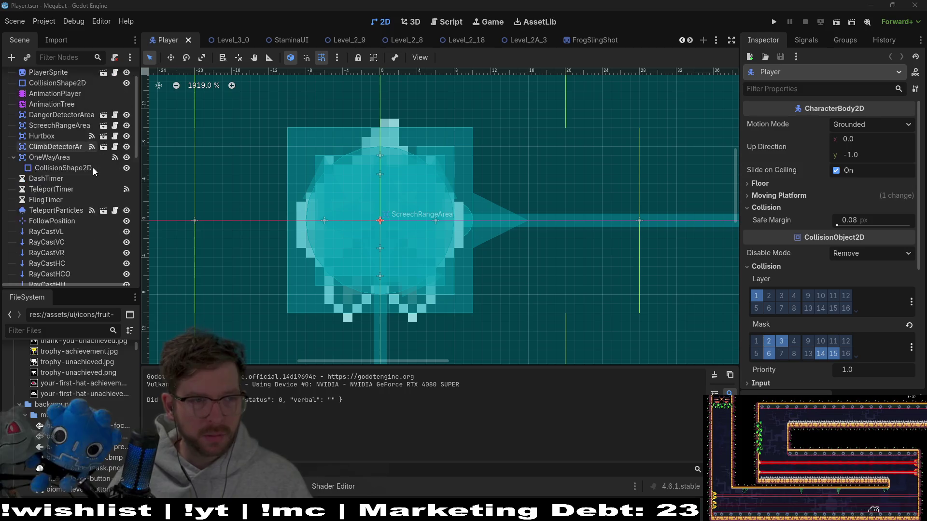
{"action": "scroll", "coordinate": [71, 182], "scroll_direction": "down", "scroll_amount": 9}
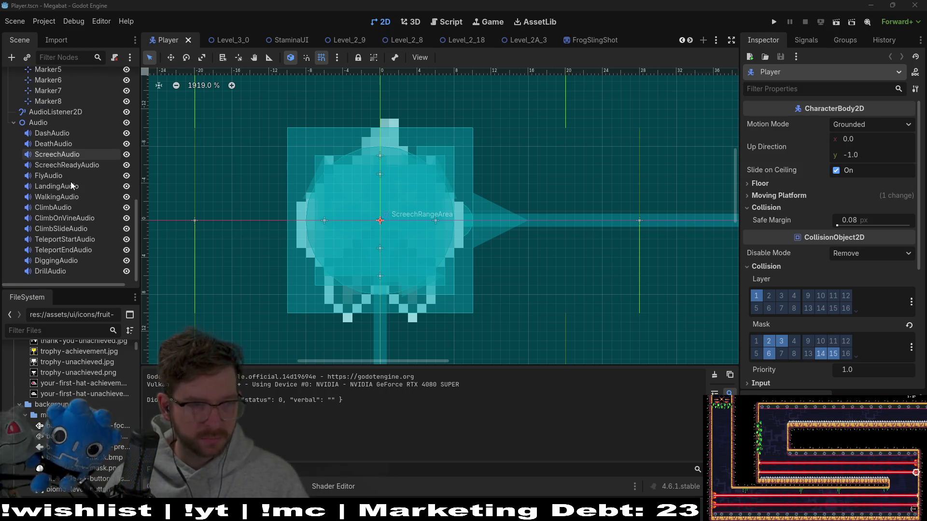
{"action": "scroll", "coordinate": [71, 181], "scroll_direction": "up", "scroll_amount": 8}
{"action": "scroll", "coordinate": [70, 182], "scroll_direction": "up", "scroll_amount": 5}
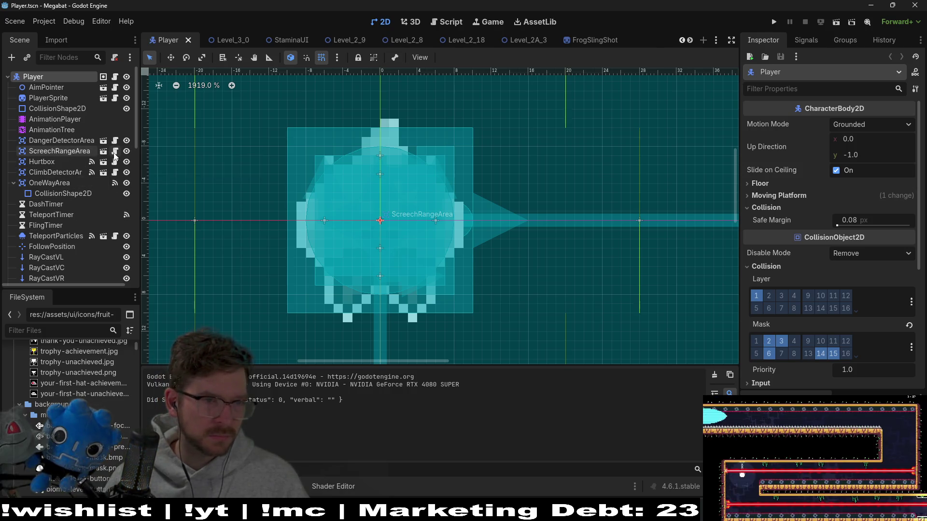
In ScreechRangeArea.gd, change the SCREECH_DELAY constant on line 10 from 0.7 to 0.5 and save.
{"action": "left_click", "coordinate": [114, 152]}
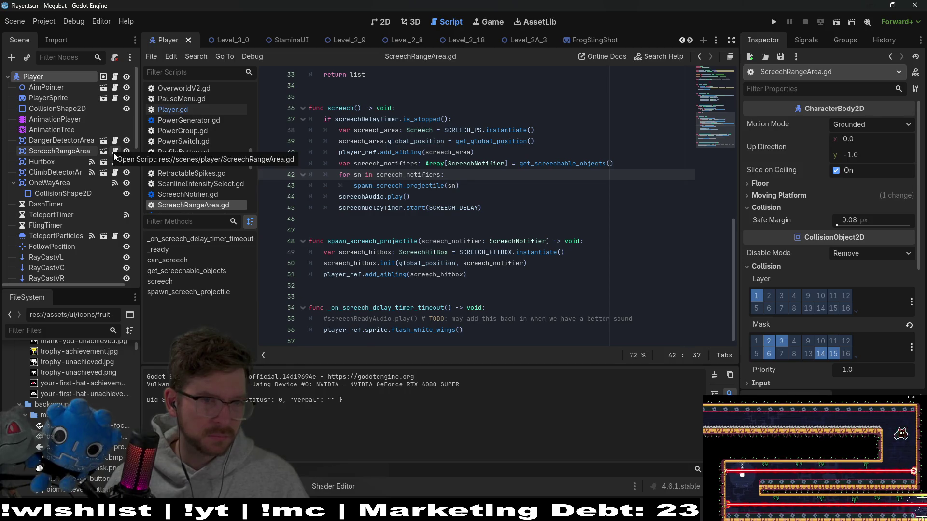
{"action": "double_click", "coordinate": [450, 208]}
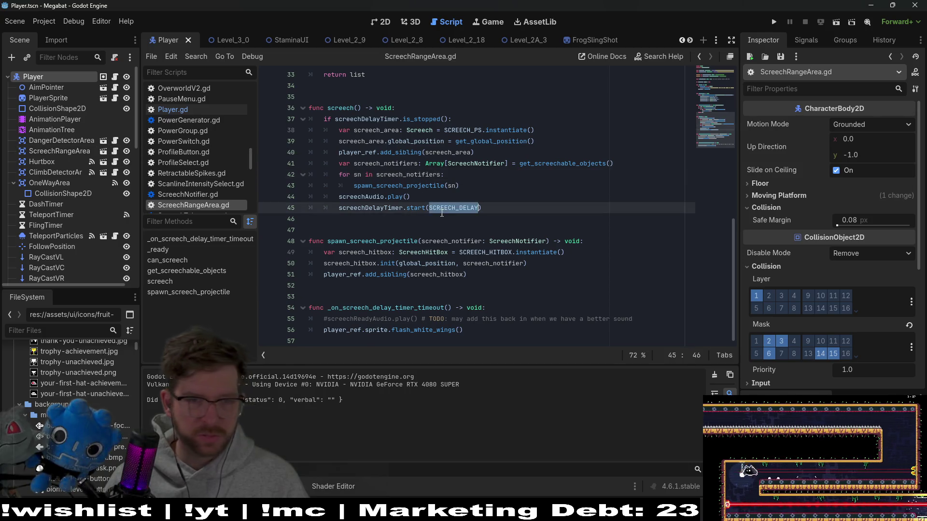
{"action": "scroll", "coordinate": [463, 210], "scroll_direction": "up", "scroll_amount": 10}
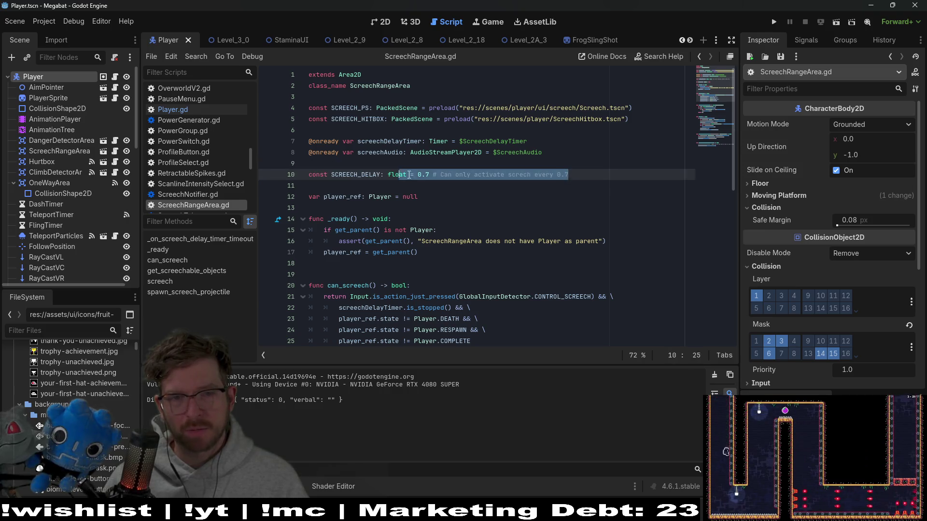
{"action": "left_click", "coordinate": [436, 188]}
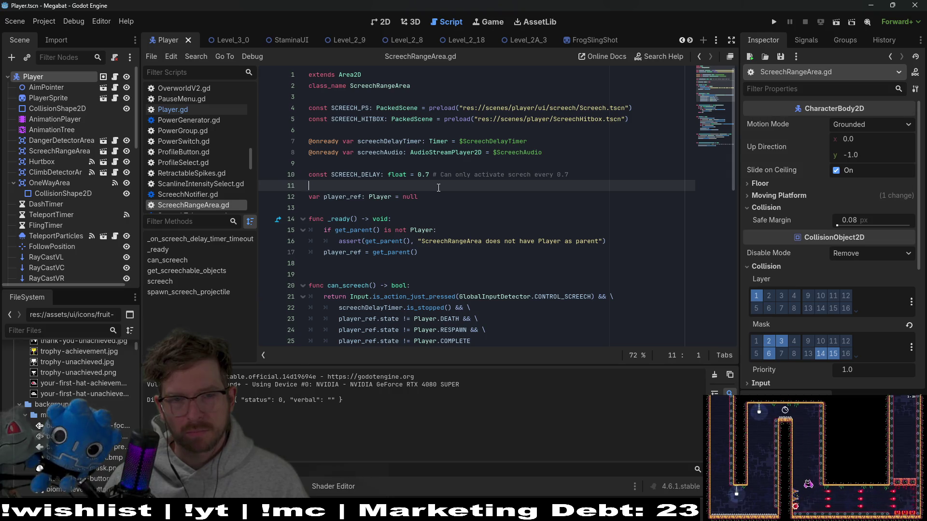
{"action": "left_click", "coordinate": [429, 174]}
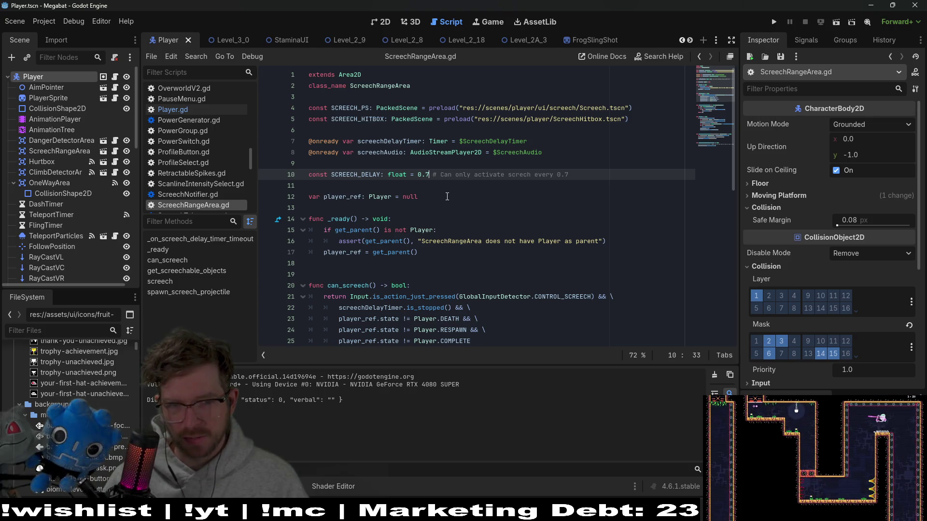
{"action": "key", "text": "BackSpace"}
{"action": "type", "text": "5"}
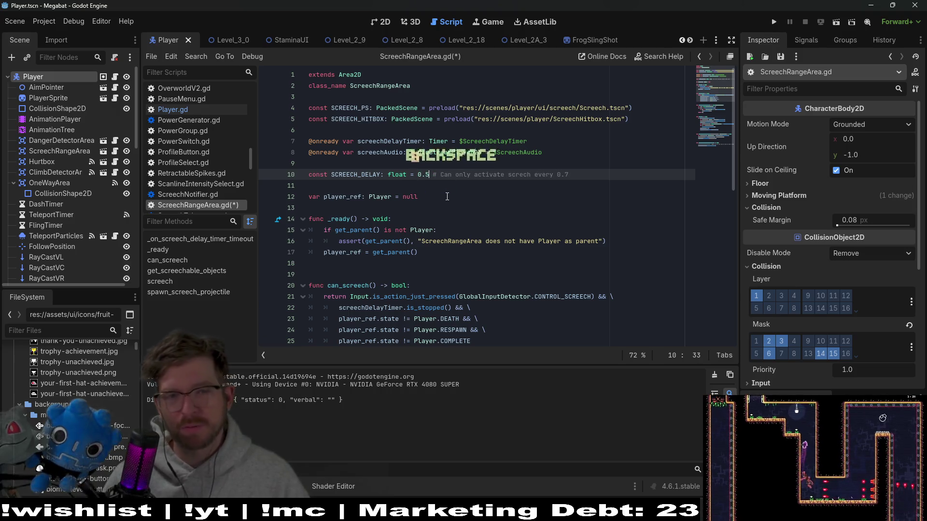
{"action": "key", "text": "ctrl+s"}
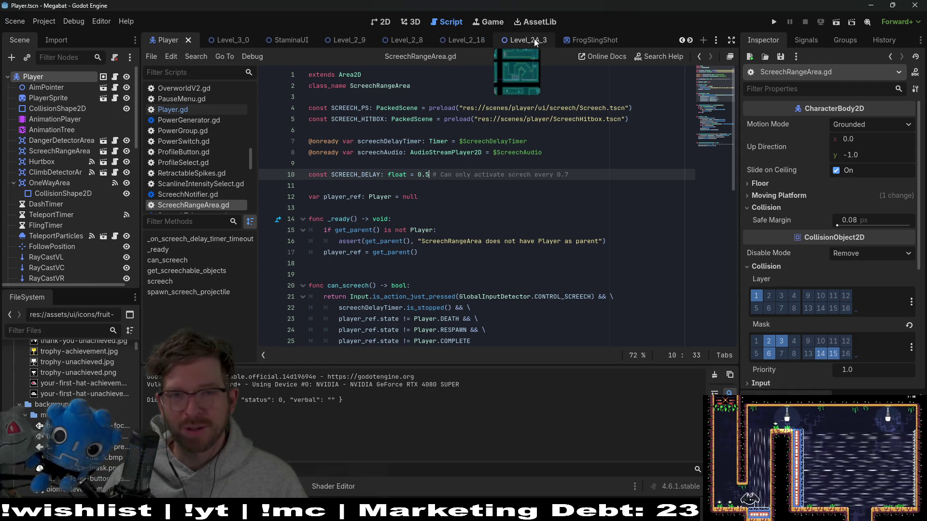
{"action": "scroll", "coordinate": [574, 41], "scroll_direction": "down", "scroll_amount": 3}
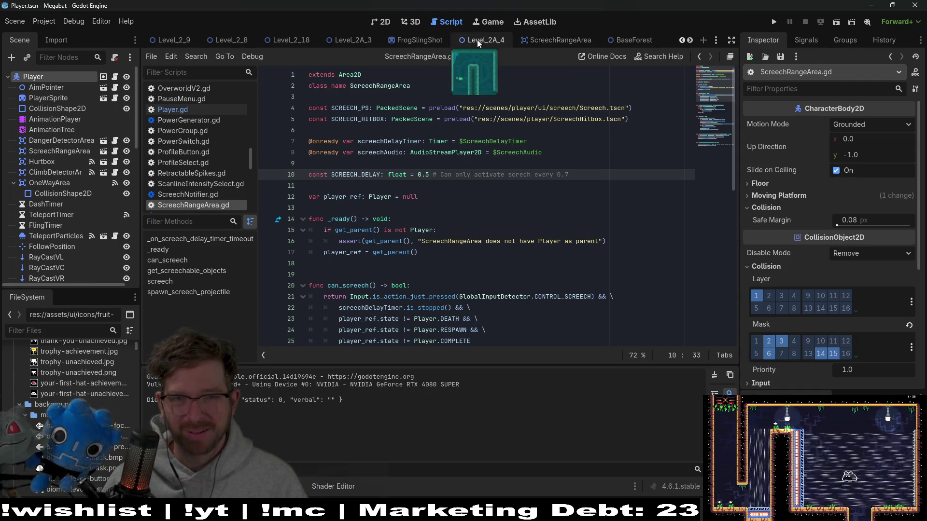
Open the Level_2A_4 scene in the 2D view and run it.
{"action": "left_click", "coordinate": [477, 40]}
{"action": "left_click", "coordinate": [389, 24]}
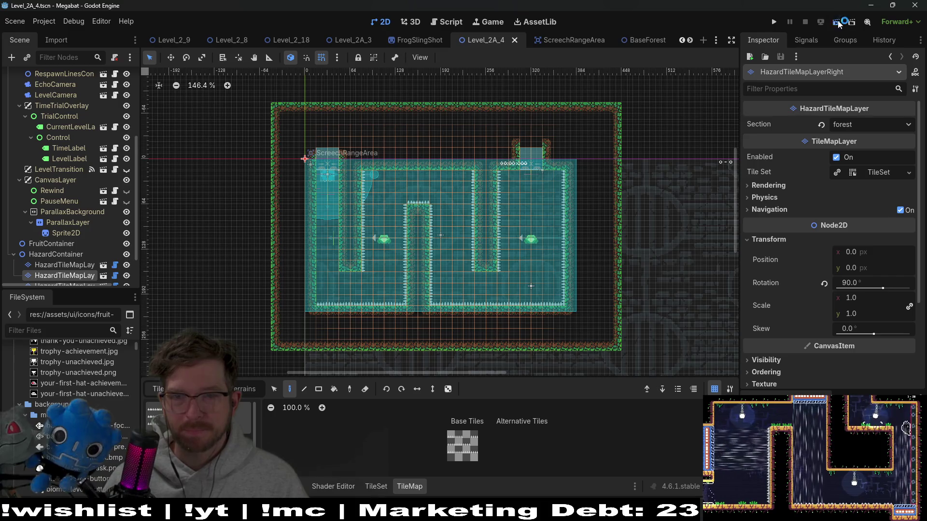
{"action": "left_click", "coordinate": [835, 22]}
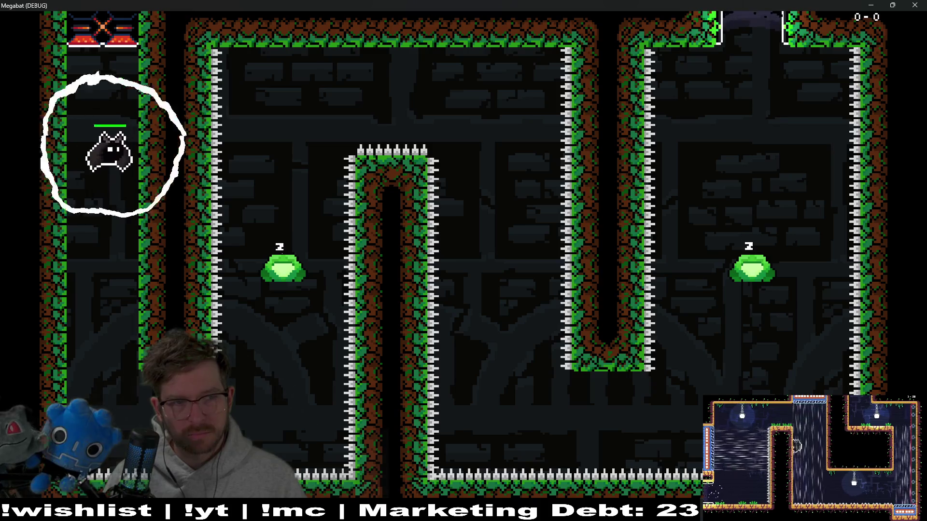
Fly the bat up the left shaft and around the first frog, then stop the game with F8.
{"action": "key", "text": "space"}
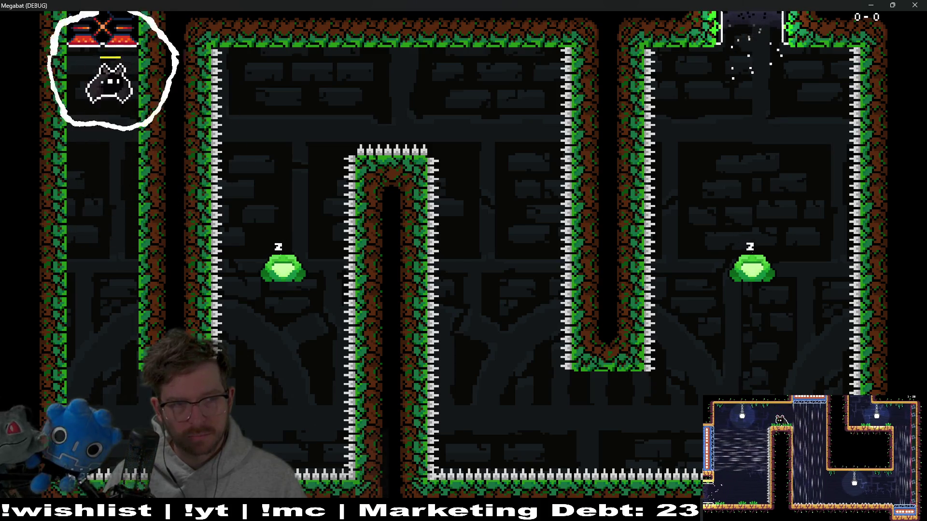
{"action": "key", "text": "Right"}
{"action": "key", "text": "space"}
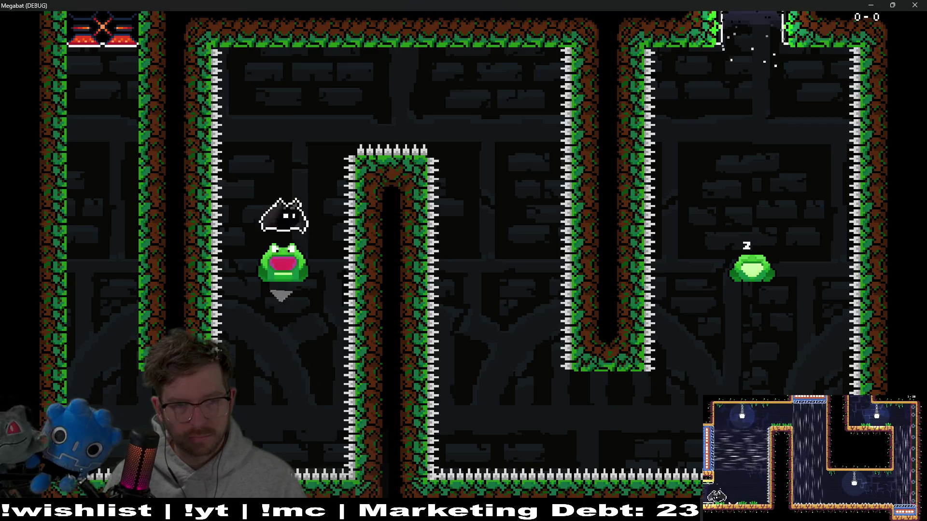
{"action": "key", "text": "space"}
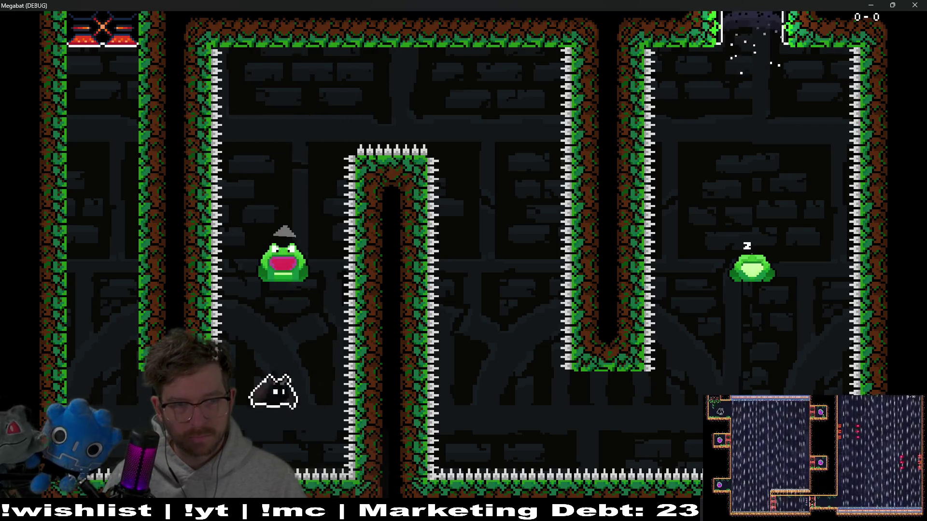
{"action": "key", "text": "space"}
{"action": "key", "text": "space"}
{"action": "key", "text": "space"}
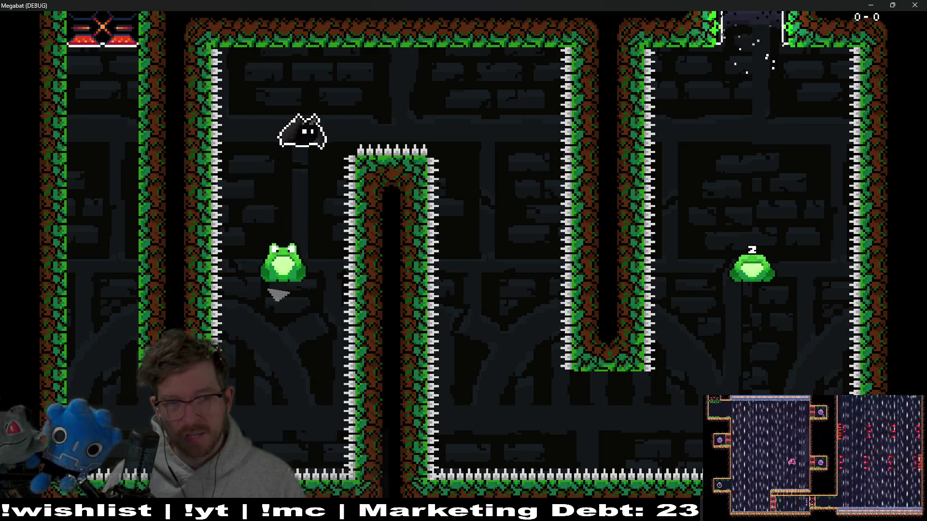
{"action": "key", "text": "space"}
{"action": "key", "text": "F8"}
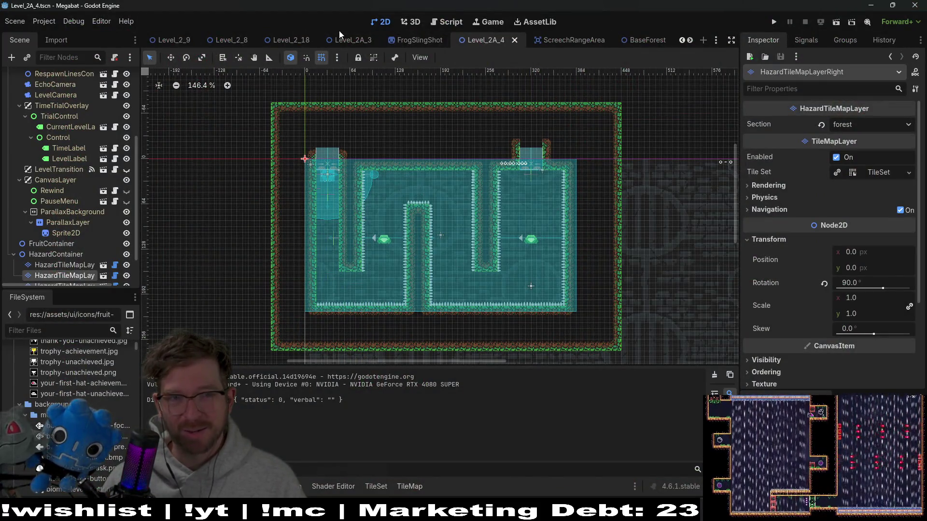
Open the Level_2A_5 scene from the tab bar and run it.
{"action": "mouse_move", "coordinate": [345, 42]}
{"action": "scroll", "coordinate": [522, 39], "scroll_direction": "down", "scroll_amount": 5}
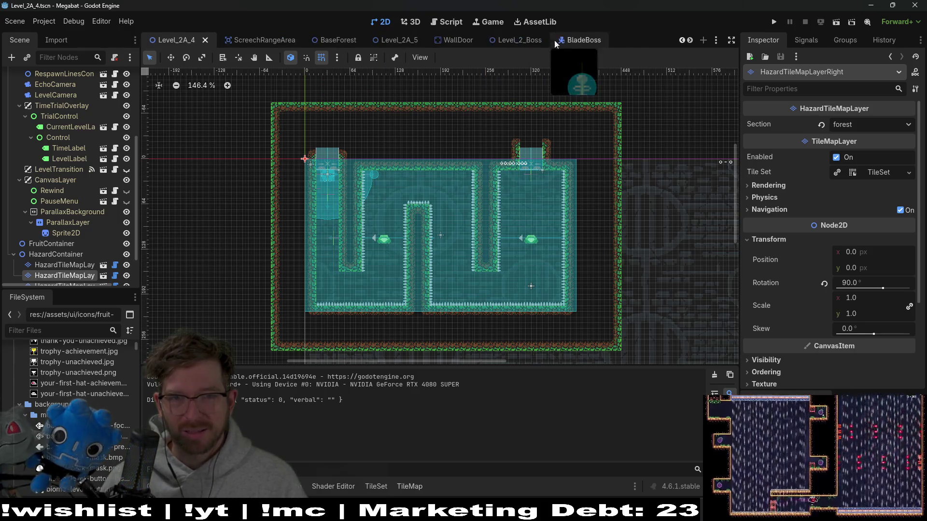
{"action": "left_click", "coordinate": [405, 45]}
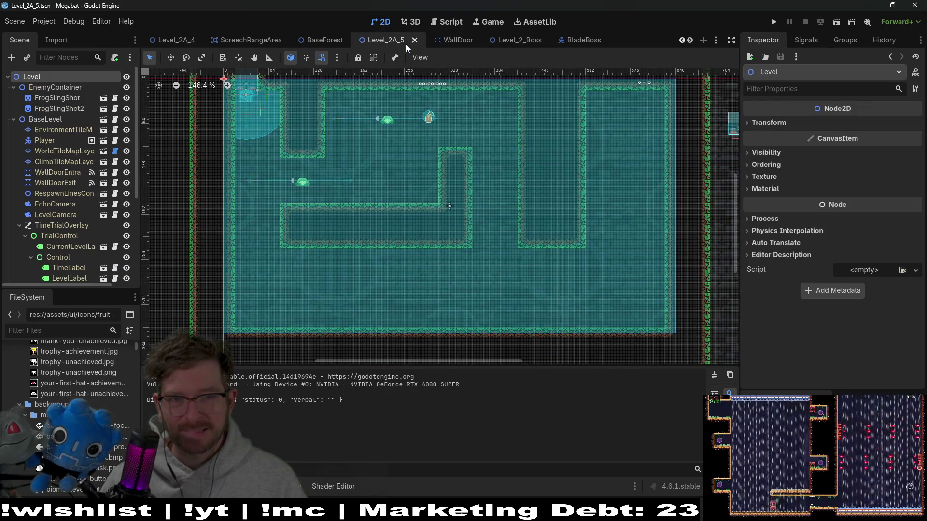
{"action": "left_click", "coordinate": [830, 22]}
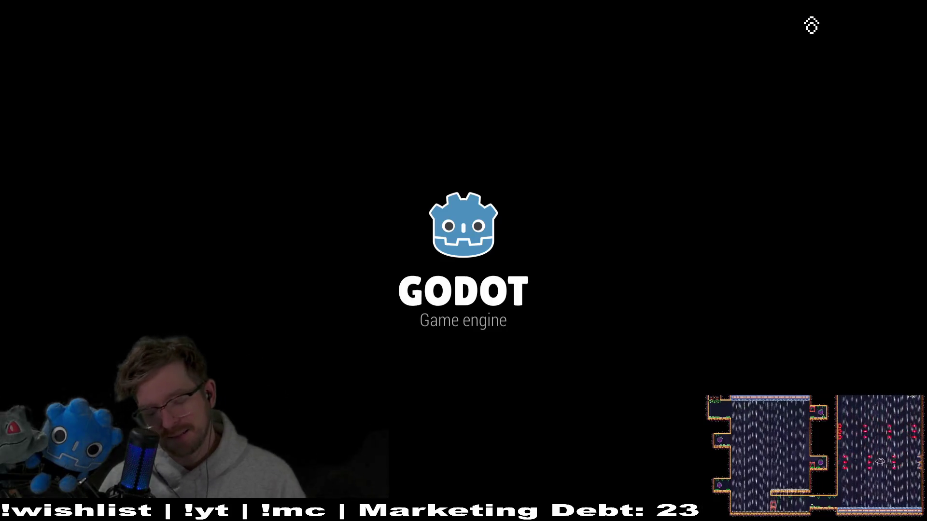
Fly the bat left and right past the frog, then stop the game with Escape.
{"action": "key", "text": "Down"}
{"action": "key", "text": "Right"}
{"action": "key", "text": "Left"}
{"action": "key", "text": "space"}
{"action": "key", "text": "Left"}
{"action": "key", "text": "Right"}
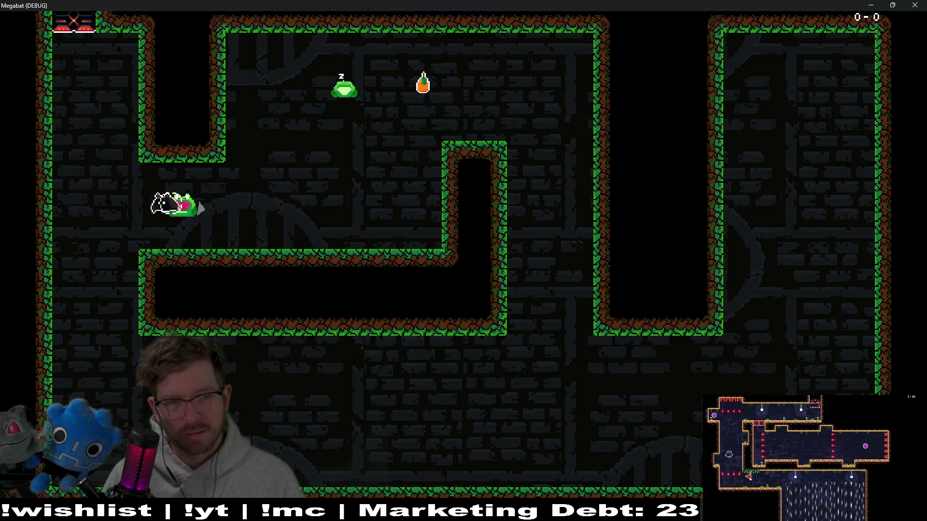
{"action": "key", "text": "Left"}
{"action": "key", "text": "Escape"}
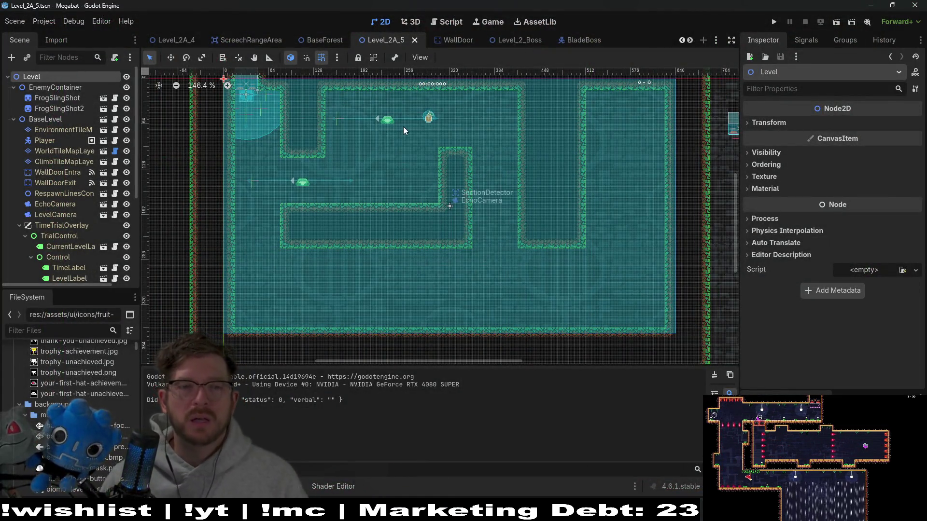
Zoom in on the Level_2A_5 frog, then open the FrogSlingShot scene showing Launch Distance 64.0.
{"action": "scroll", "coordinate": [283, 180], "scroll_direction": "up", "scroll_amount": 4}
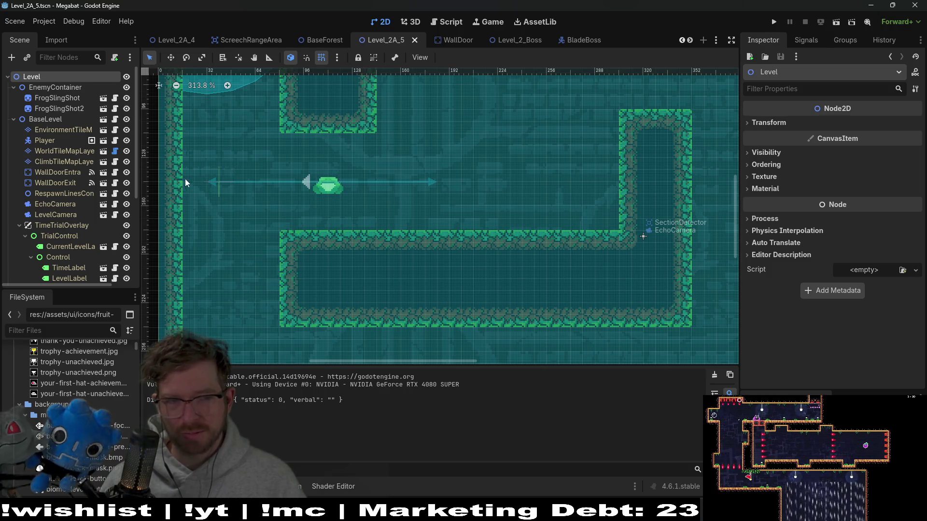
{"action": "scroll", "coordinate": [65, 165], "scroll_direction": "down", "scroll_amount": 5}
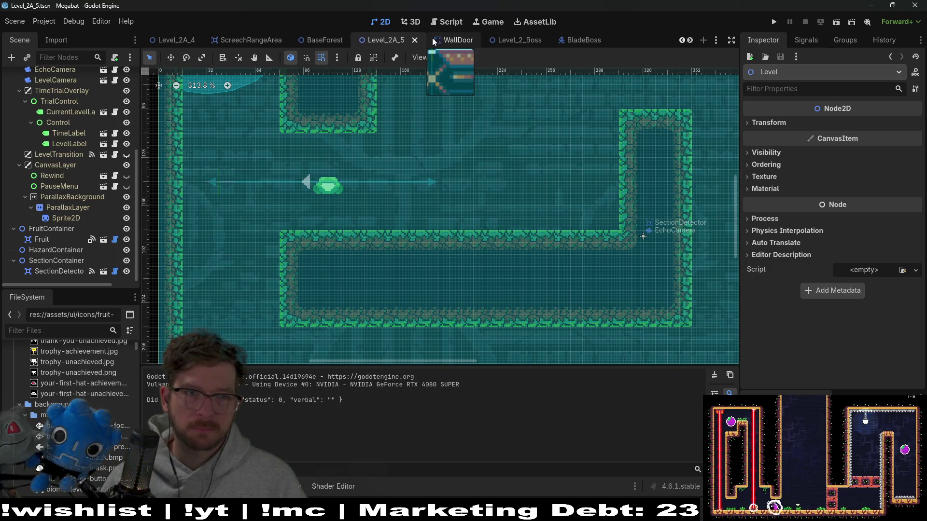
{"action": "scroll", "coordinate": [269, 42], "scroll_direction": "up", "scroll_amount": 2}
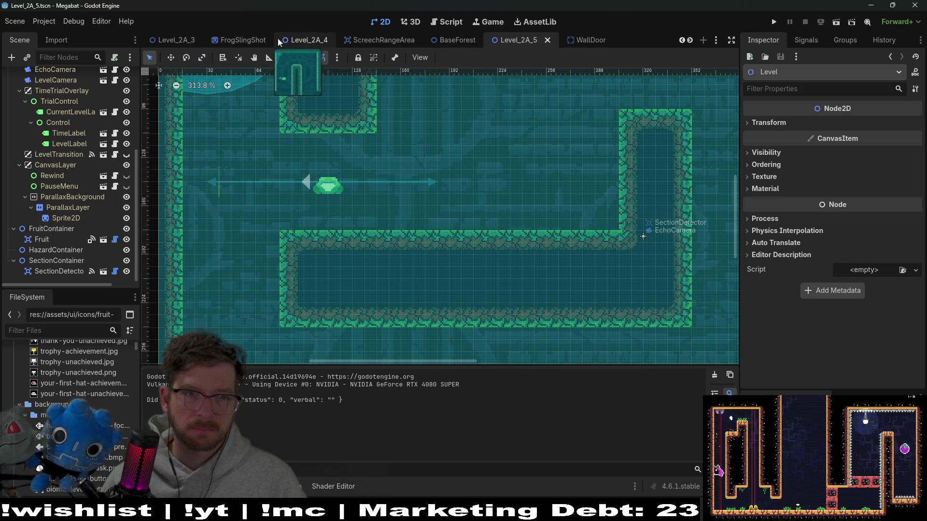
{"action": "left_click", "coordinate": [261, 40]}
{"action": "left_click_drag", "start_coordinate": [535, 47], "coordinate": [563, 43]}
{"action": "scroll", "coordinate": [563, 40], "scroll_direction": "down", "scroll_amount": 4}
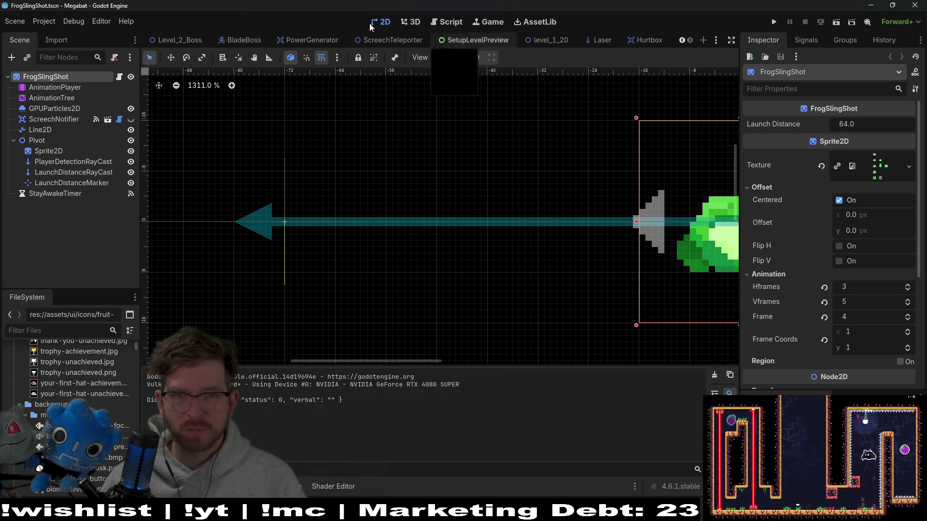
Close all scene tabs to the right of FrogSlingShot.
{"action": "scroll", "coordinate": [374, 42], "scroll_direction": "up", "scroll_amount": 5}
{"action": "right_click", "coordinate": [464, 39]}
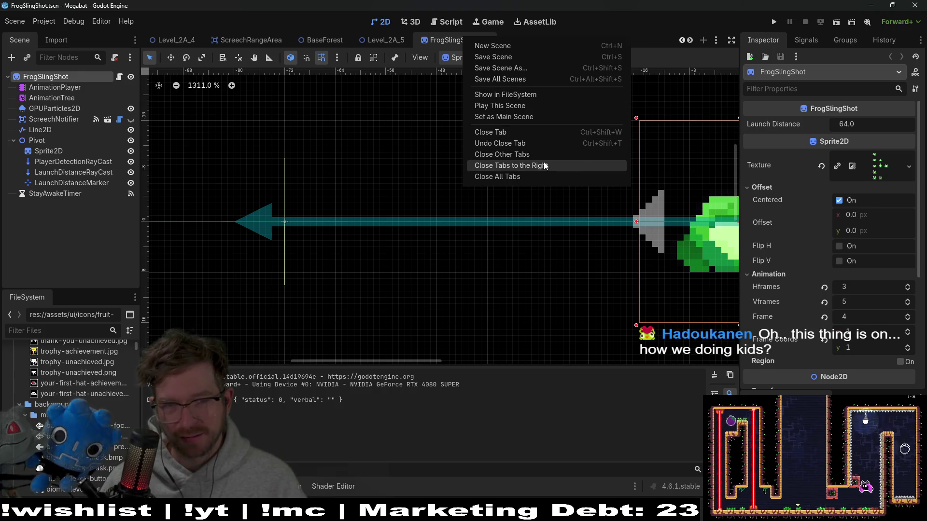
{"action": "left_click", "coordinate": [511, 165]}
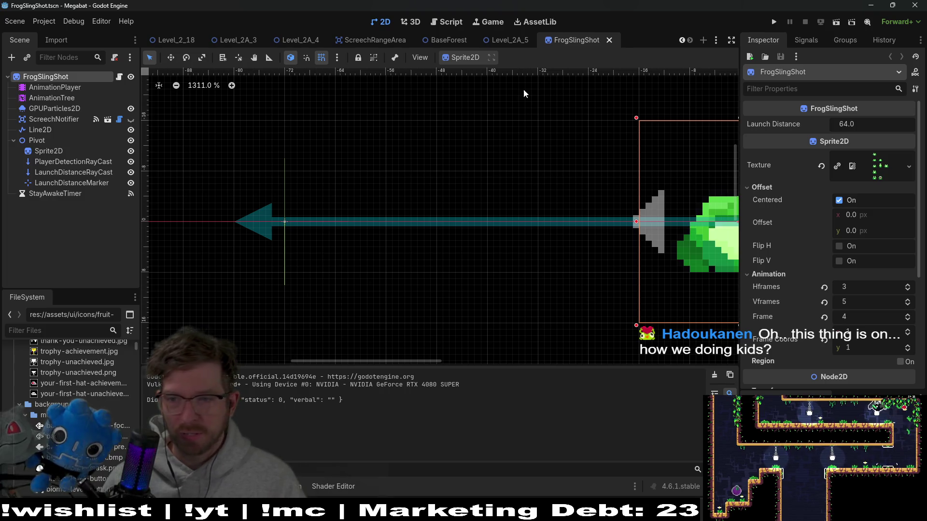
{"action": "left_click", "coordinate": [512, 40]}
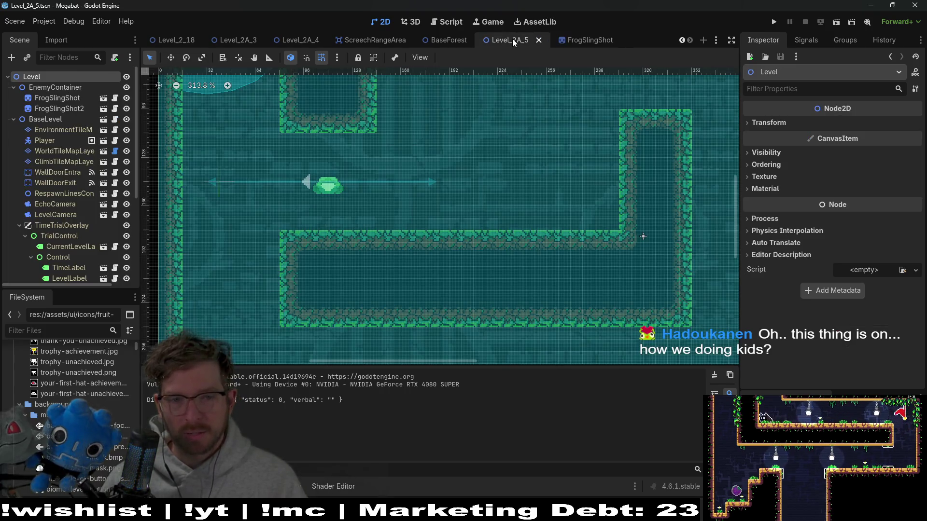
{"action": "left_click", "coordinate": [581, 40]}
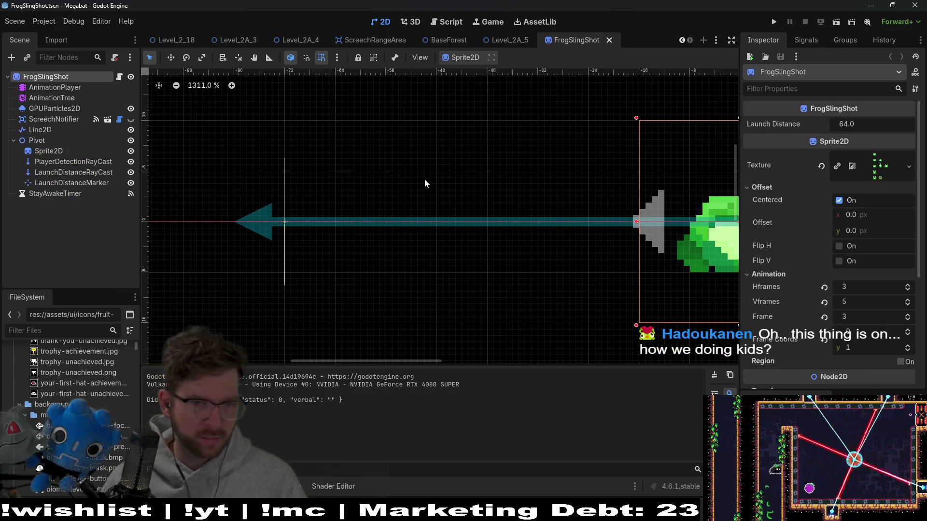
Reset the frog's Launch Distance to its default 64.0 and open FrogSlingShot.gd.
{"action": "scroll", "coordinate": [511, 191], "scroll_direction": "down", "scroll_amount": 2}
{"action": "scroll", "coordinate": [502, 184], "scroll_direction": "down", "scroll_amount": 1}
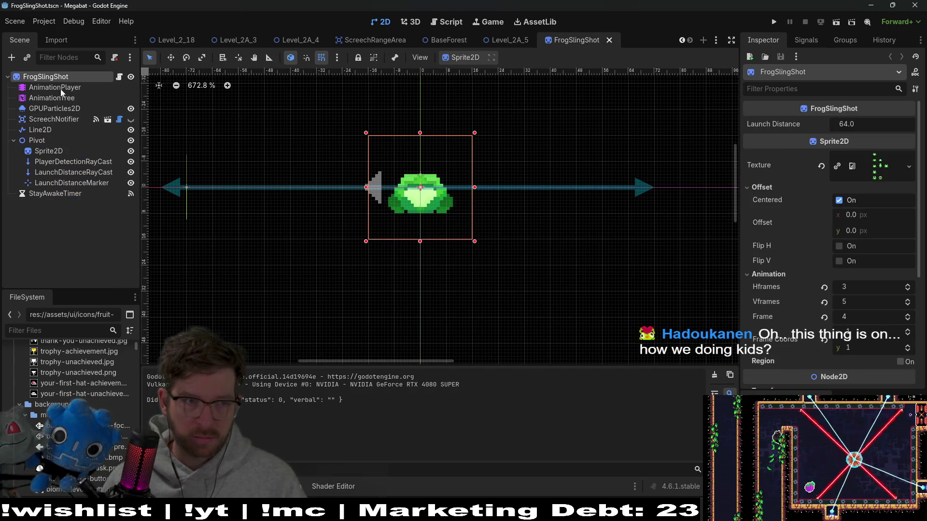
{"action": "left_click_drag", "start_coordinate": [831, 130], "coordinate": [830, 130]}
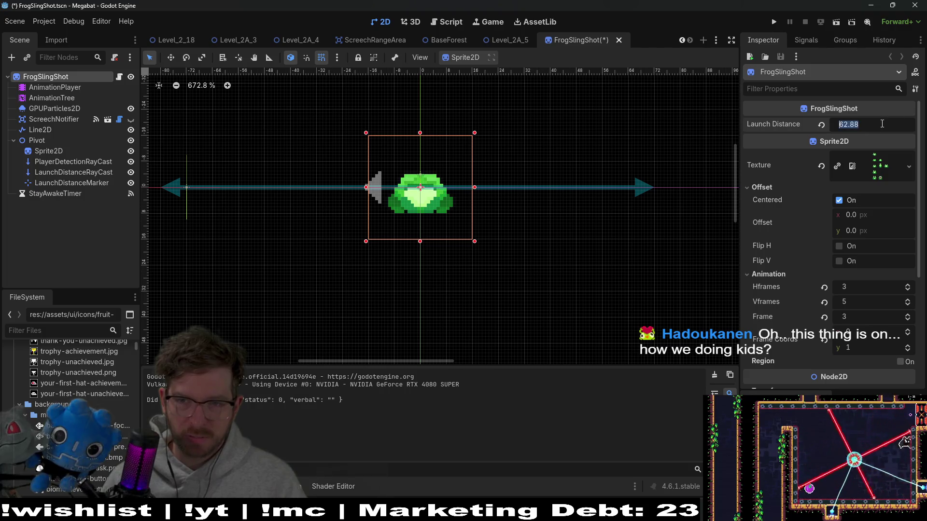
{"action": "left_click", "coordinate": [821, 125]}
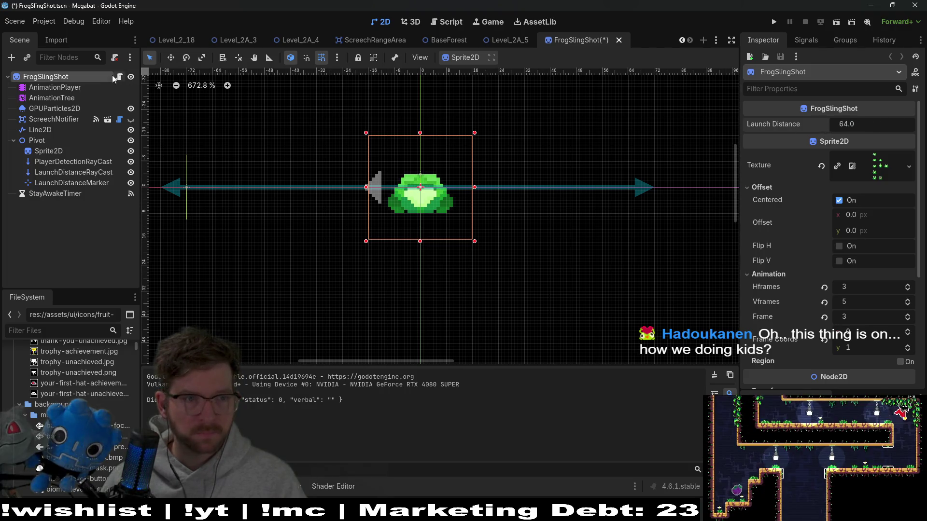
{"action": "left_click", "coordinate": [120, 78]}
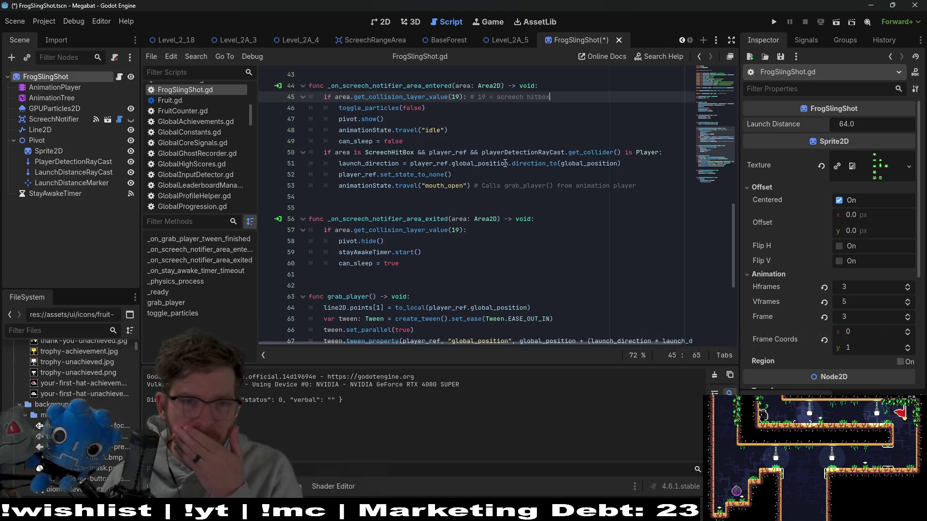
Check where launch_distance is used and the ScreechRangeArea circle's radius, then return to FrogSlingShot.gd.
{"action": "scroll", "coordinate": [504, 163], "scroll_direction": "up", "scroll_amount": 8}
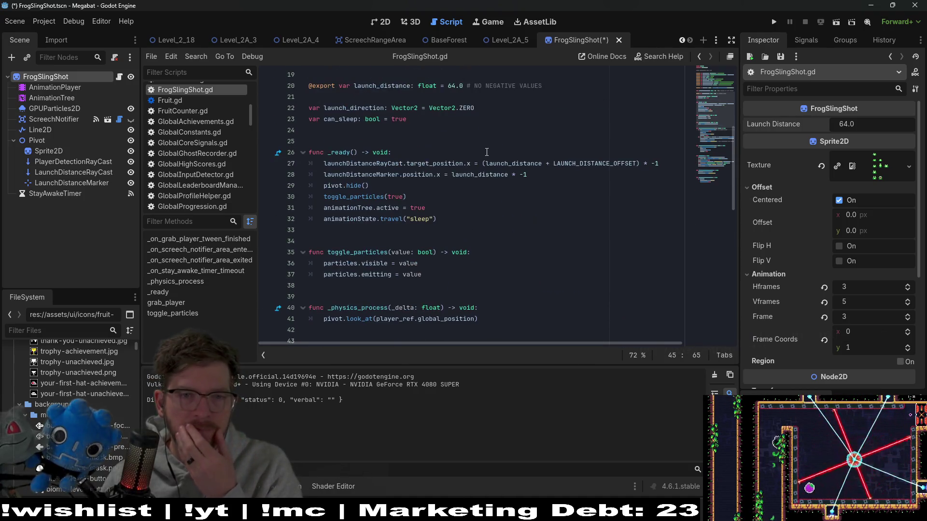
{"action": "scroll", "coordinate": [486, 152], "scroll_direction": "up", "scroll_amount": 2}
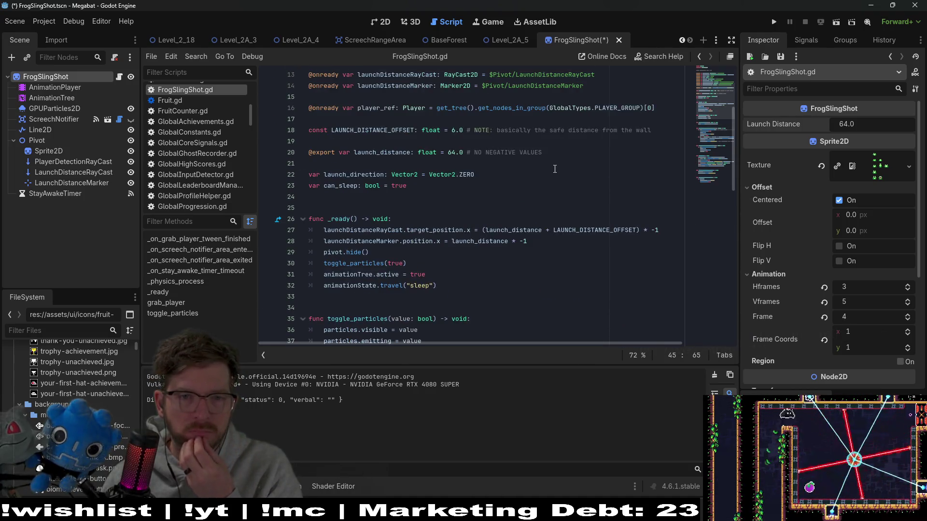
{"action": "double_click", "coordinate": [397, 152]}
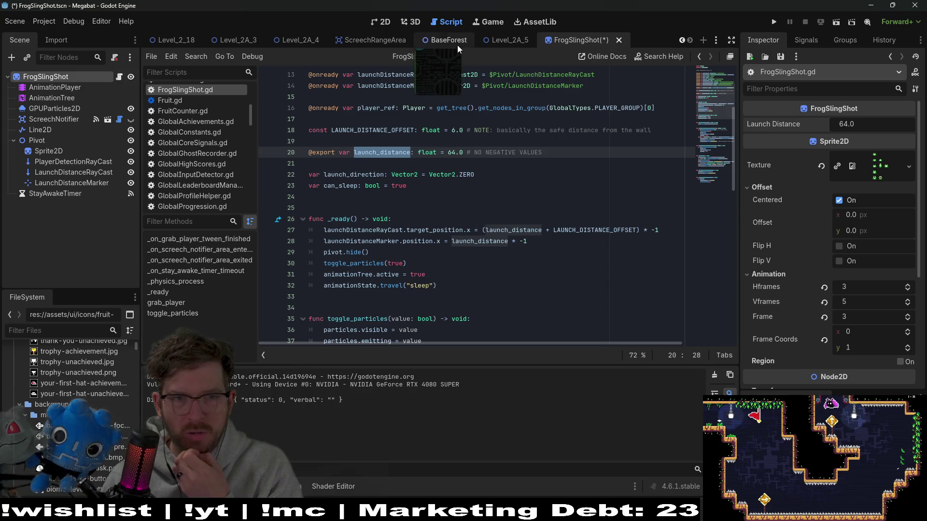
{"action": "left_click", "coordinate": [358, 36]}
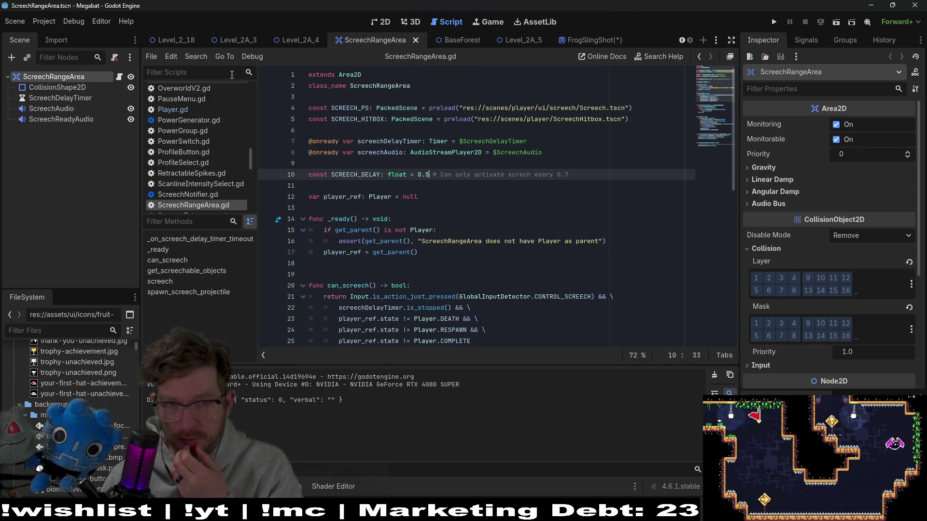
{"action": "left_click", "coordinate": [381, 19]}
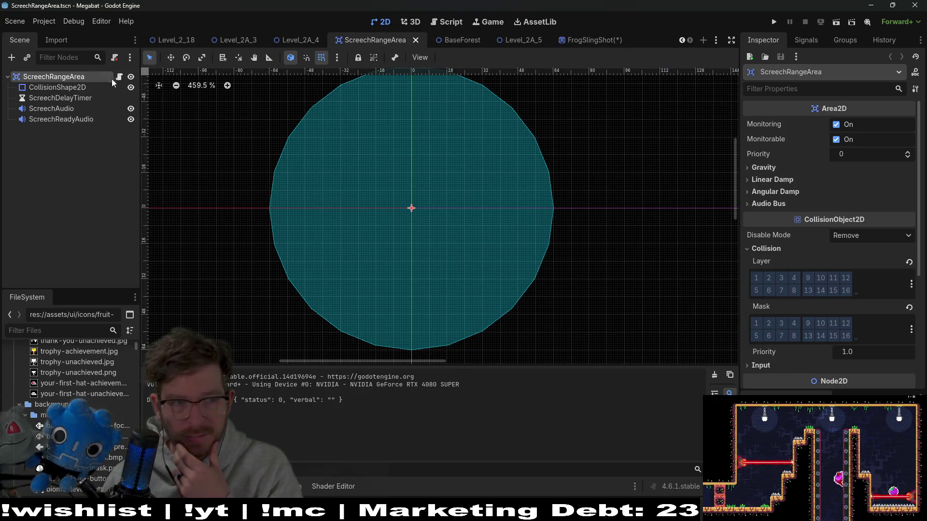
{"action": "left_click", "coordinate": [80, 90]}
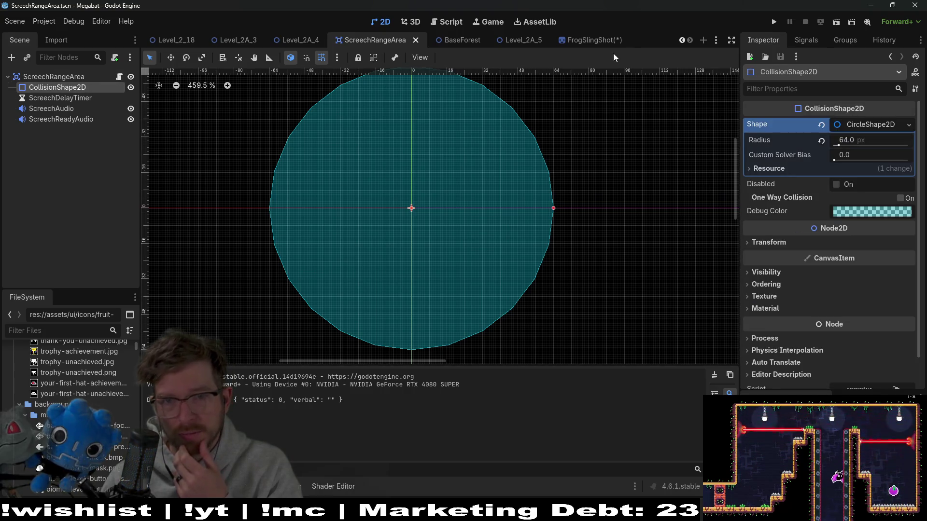
{"action": "left_click", "coordinate": [595, 43]}
{"action": "left_click", "coordinate": [431, 25]}
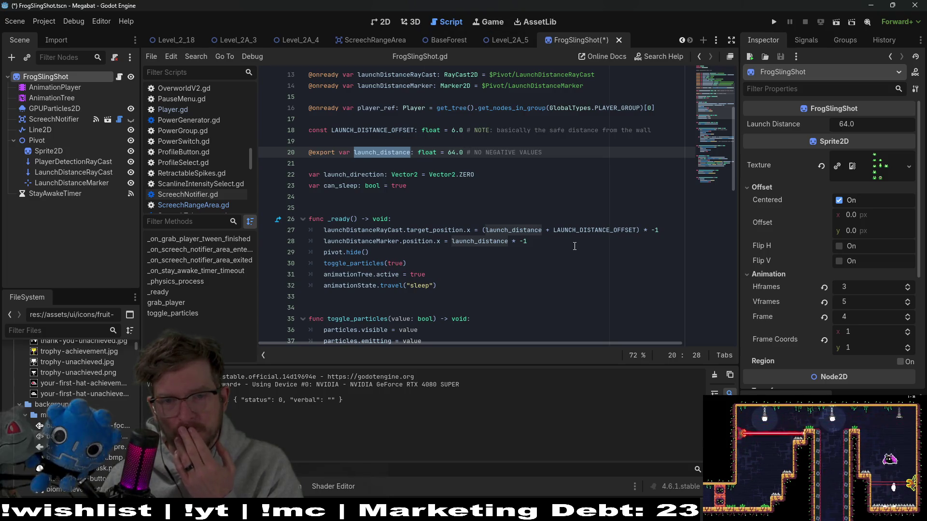
Look up LAUNCH_DISTANCE_OFFSET, then delete the 64 from line 20's launch_distance default.
{"action": "left_click", "coordinate": [605, 223]}
{"action": "double_click", "coordinate": [606, 229]}
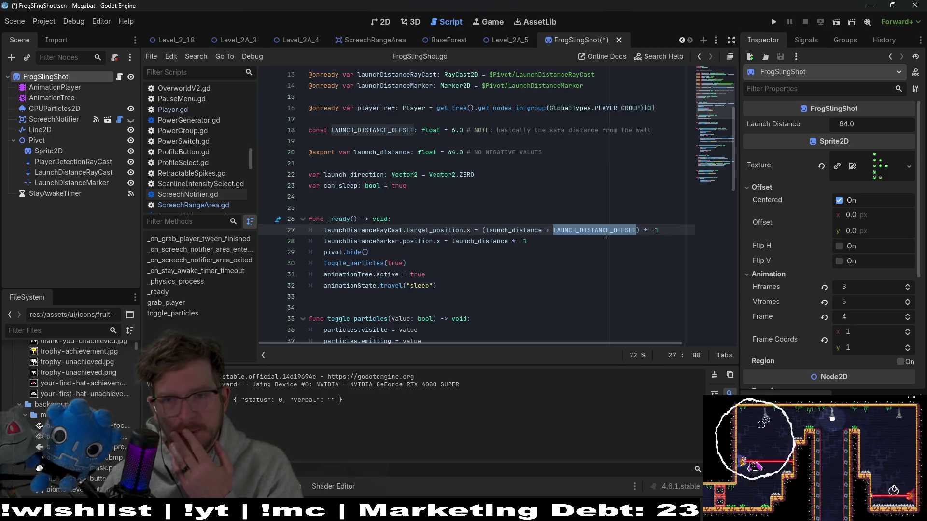
{"action": "left_click", "coordinate": [457, 151]}
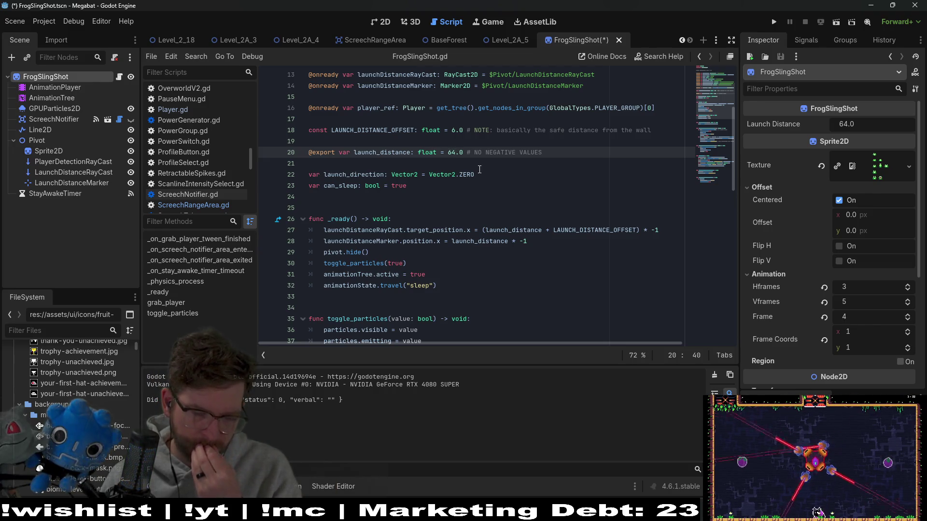
{"action": "mouse_move", "coordinate": [474, 172]}
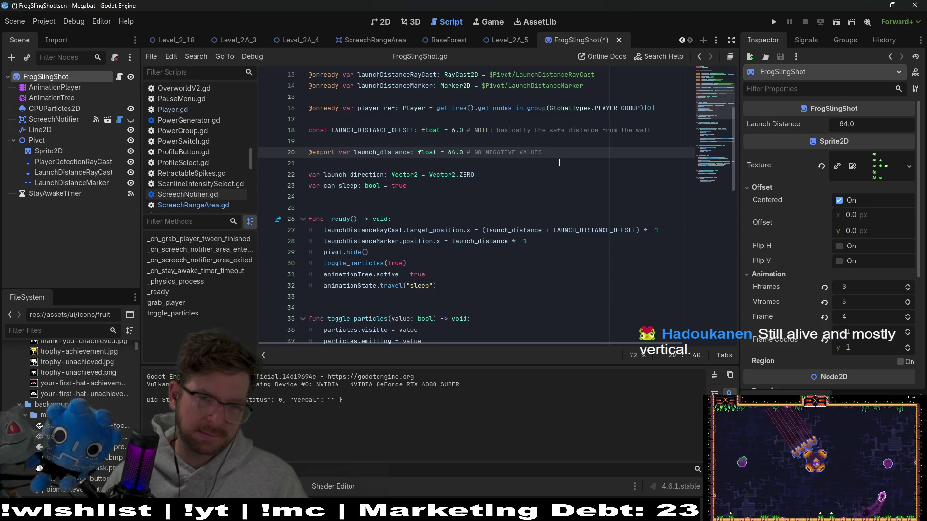
{"action": "key", "text": "BackSpace"}
{"action": "key", "text": "BackSpace"}
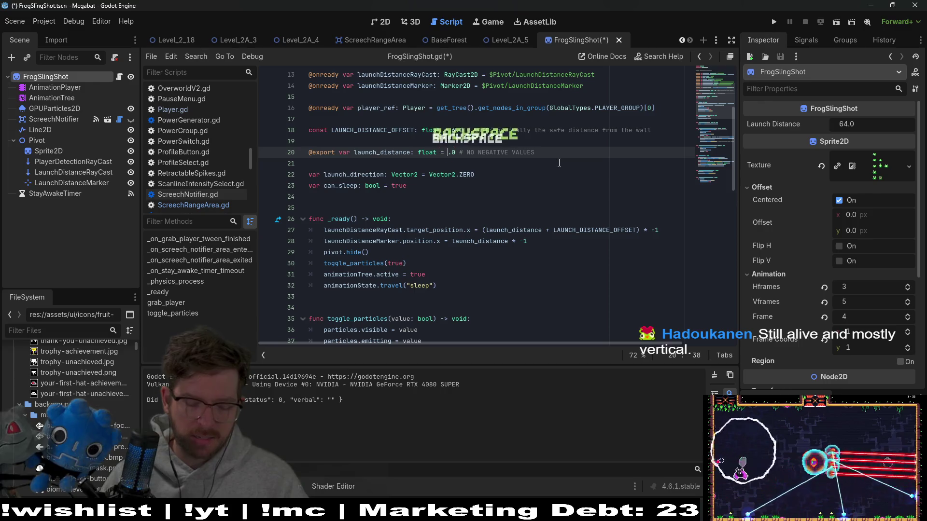
Enter 80 as launch_distance's default and check the PlayerDetection and LaunchDistance raycast settings.
{"action": "type", "text": "80"}
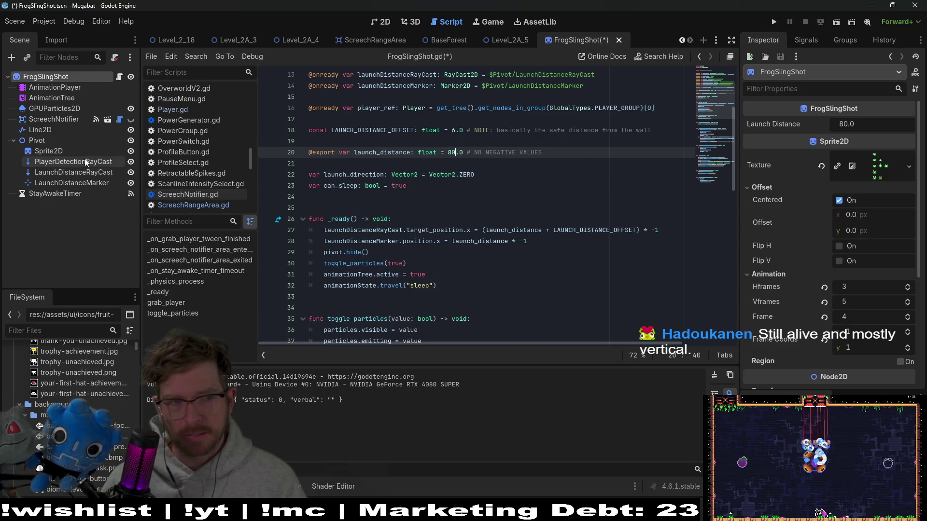
{"action": "left_click", "coordinate": [70, 163]}
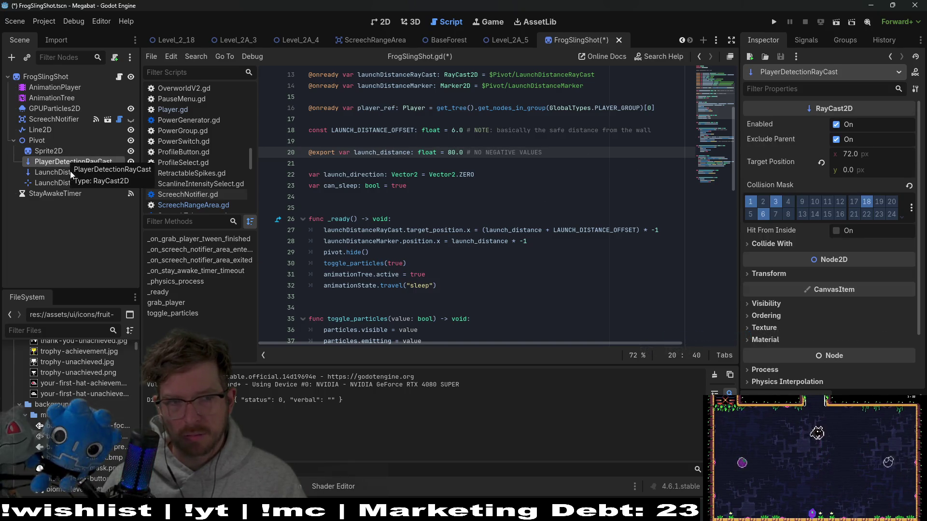
{"action": "left_click", "coordinate": [70, 173]}
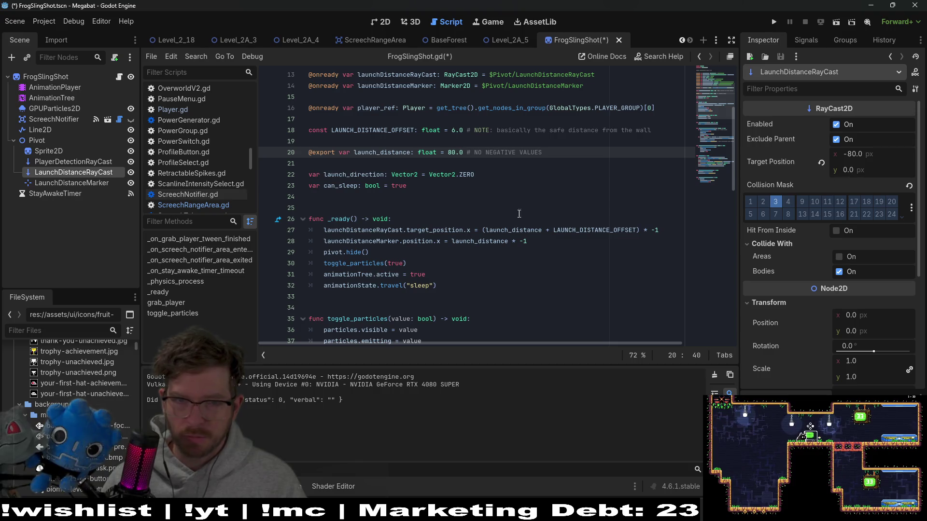
{"action": "left_click", "coordinate": [477, 168]}
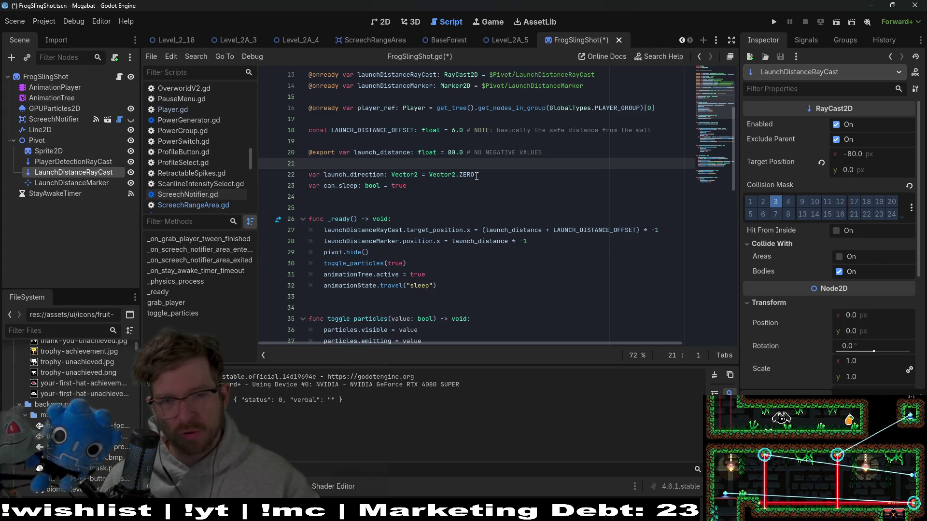
{"action": "mouse_move", "coordinate": [472, 172]}
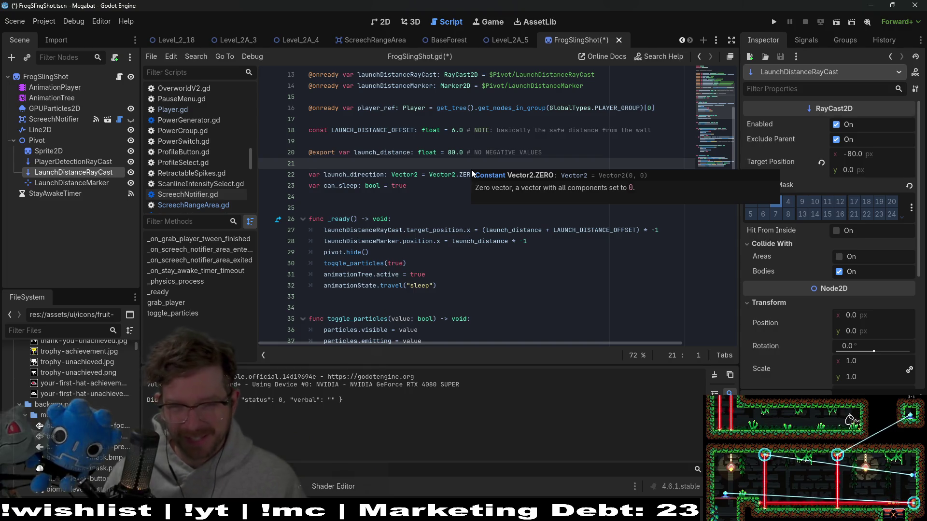
Review launch_distance and LAUNCH_DISTANCE_OFFSET on lines 27-28, save, and switch to Level_2A_5.
{"action": "left_click", "coordinate": [551, 243]}
{"action": "left_click", "coordinate": [471, 253]}
{"action": "double_click", "coordinate": [479, 242]}
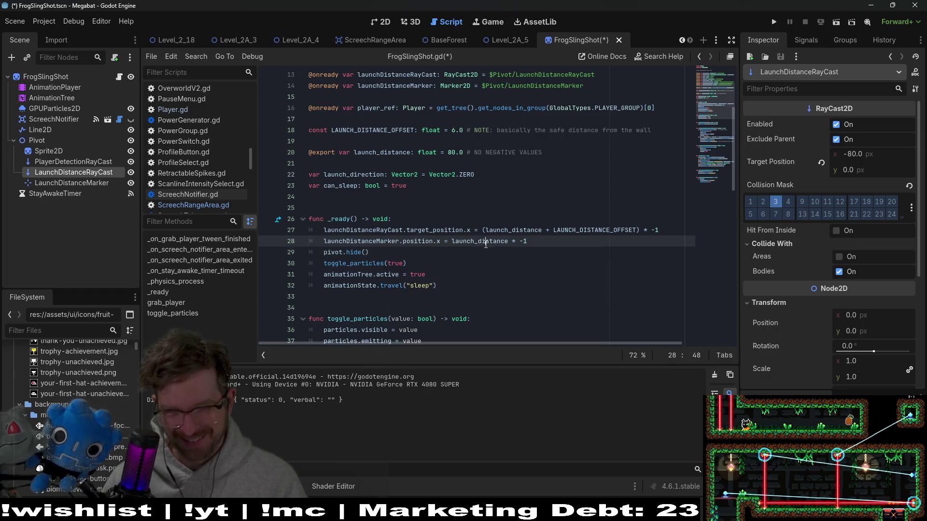
{"action": "double_click", "coordinate": [508, 231]}
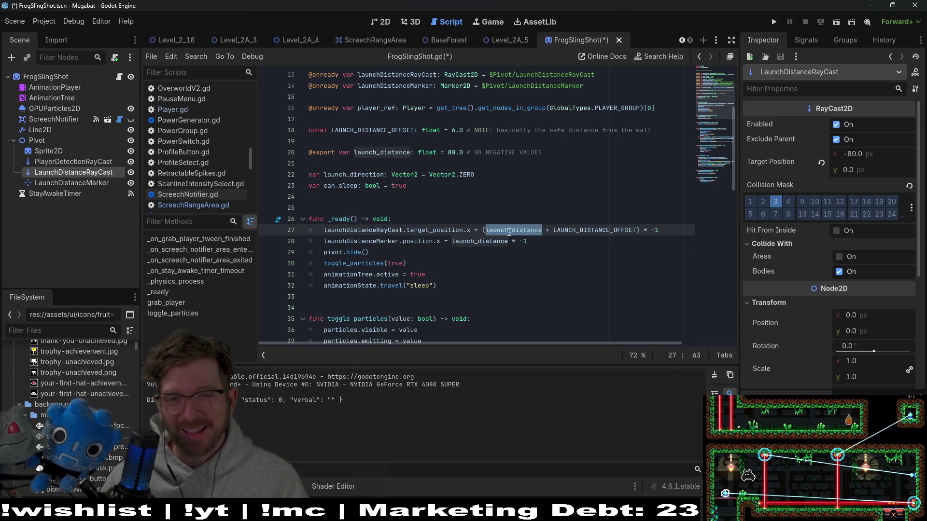
{"action": "double_click", "coordinate": [603, 231]}
{"action": "double_click", "coordinate": [444, 230]}
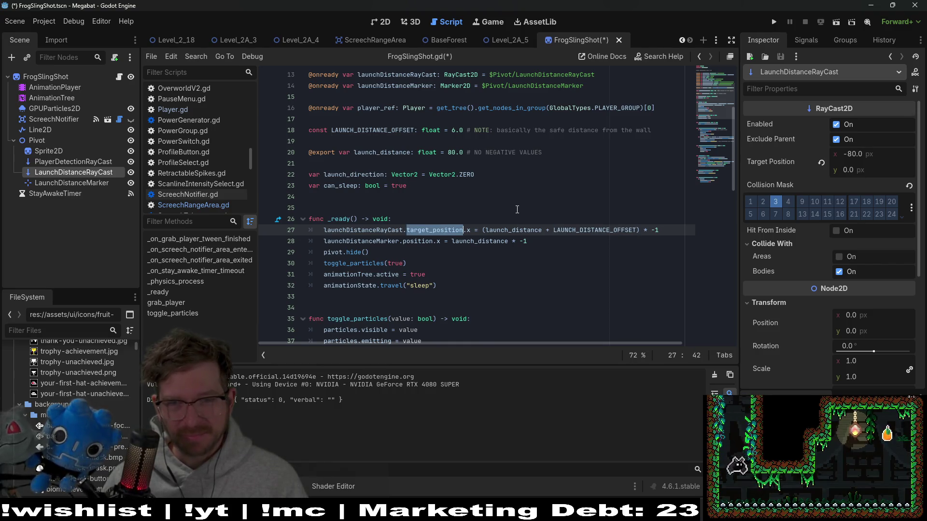
{"action": "left_click", "coordinate": [609, 237]}
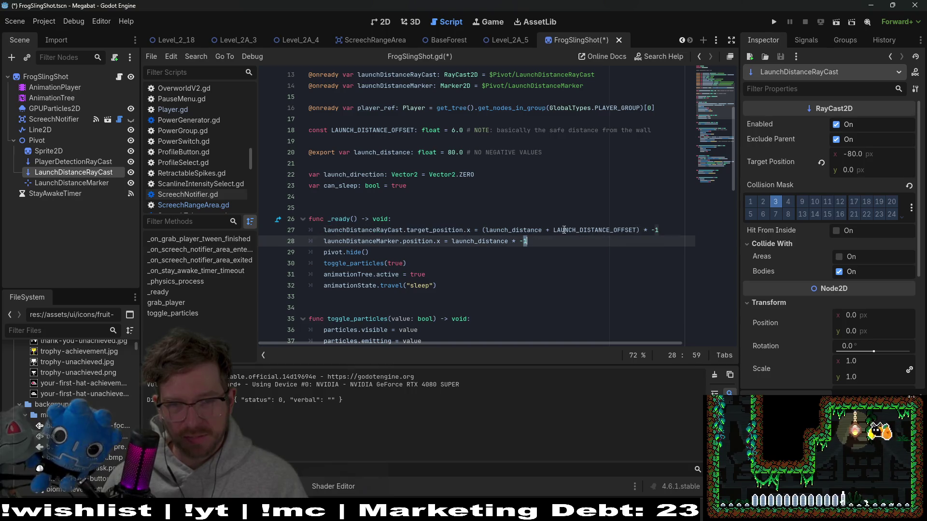
{"action": "double_click", "coordinate": [529, 230]}
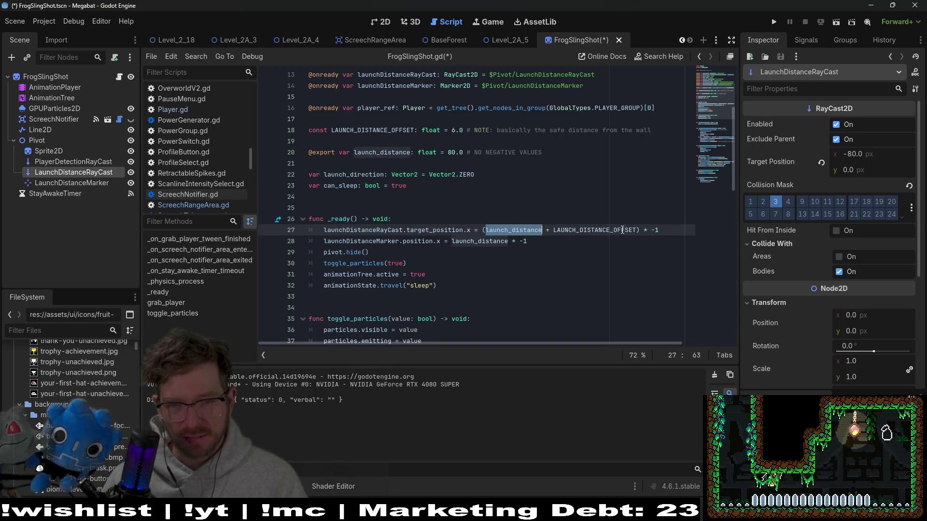
{"action": "left_click", "coordinate": [606, 189]}
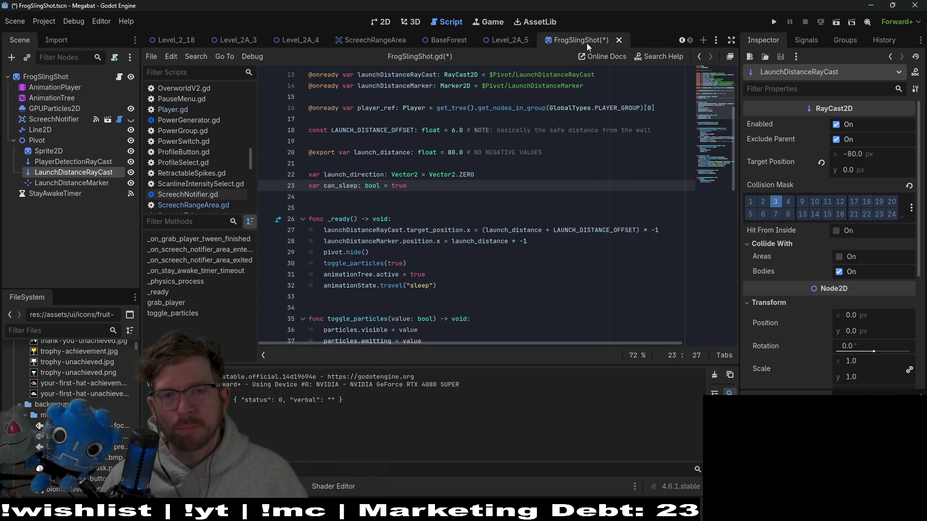
{"action": "key", "text": "ctrl+s"}
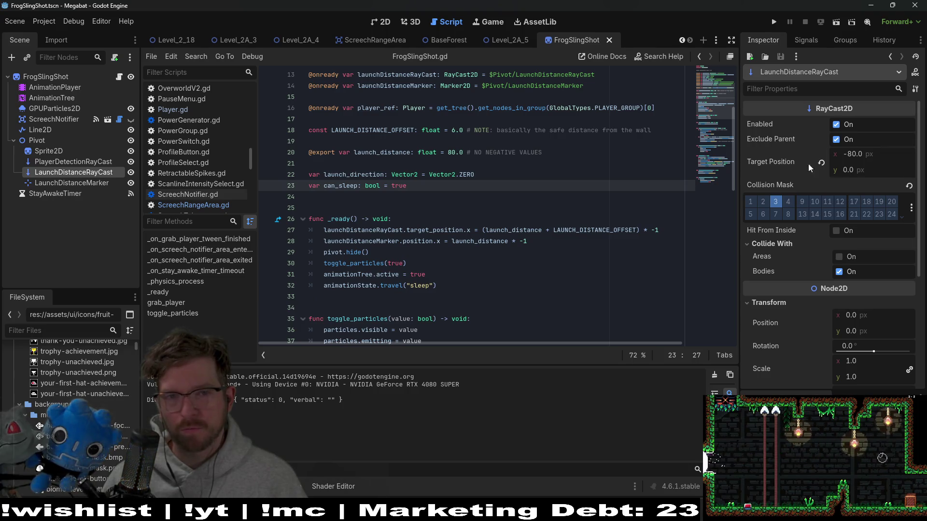
{"action": "left_click", "coordinate": [516, 40]}
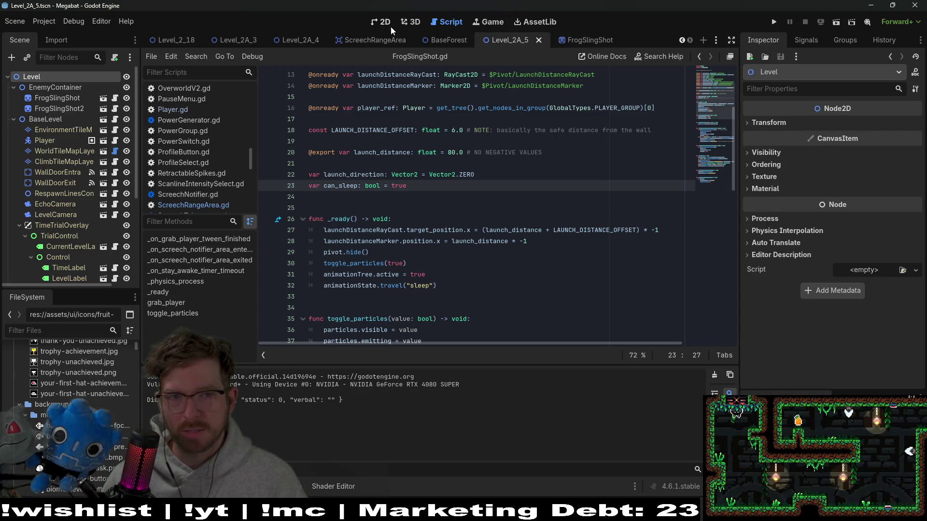
Inspect the launch_distance and launchDistanceMarker references on lines 27–28.
{"action": "left_click", "coordinate": [505, 162]}
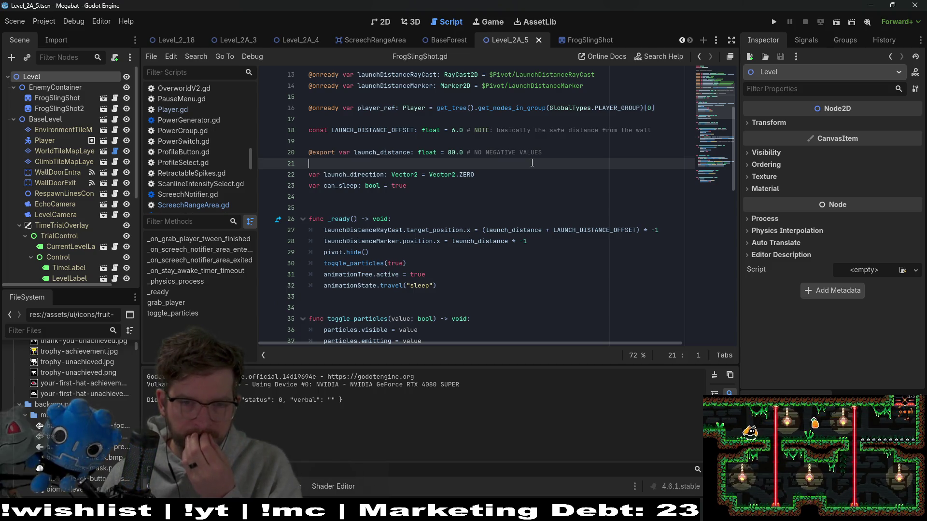
{"action": "double_click", "coordinate": [486, 241]}
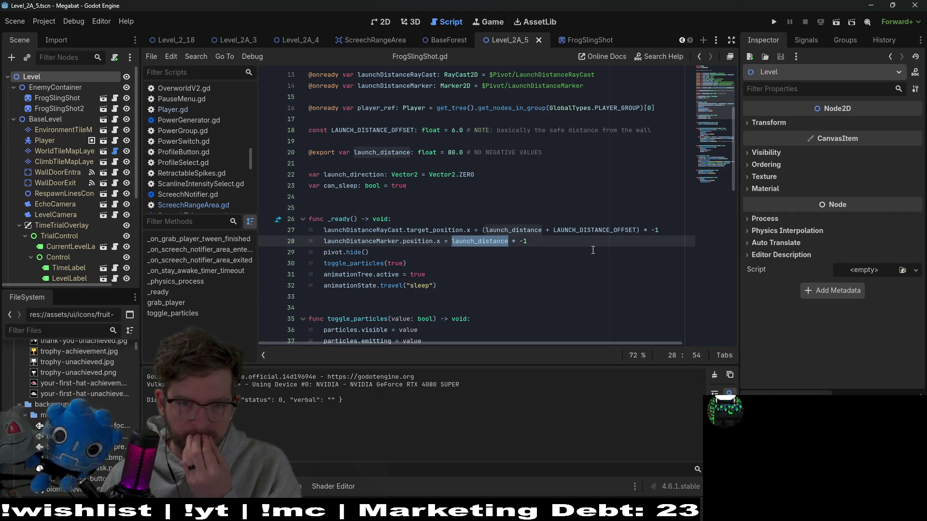
{"action": "double_click", "coordinate": [374, 241]}
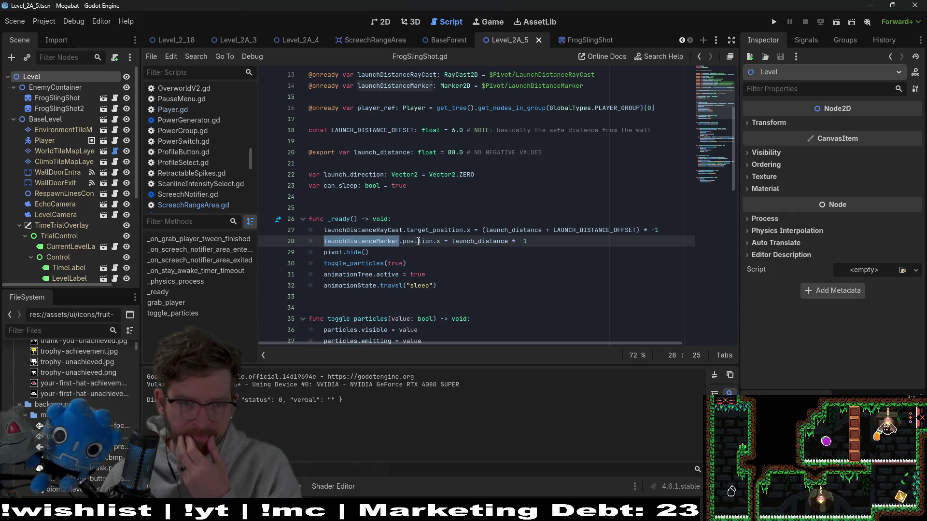
{"action": "scroll", "coordinate": [417, 241], "scroll_direction": "down", "scroll_amount": 2}
{"action": "double_click", "coordinate": [488, 175]}
{"action": "scroll", "coordinate": [490, 240], "scroll_direction": "up", "scroll_amount": 2}
{"action": "mouse_move", "coordinate": [490, 240]}
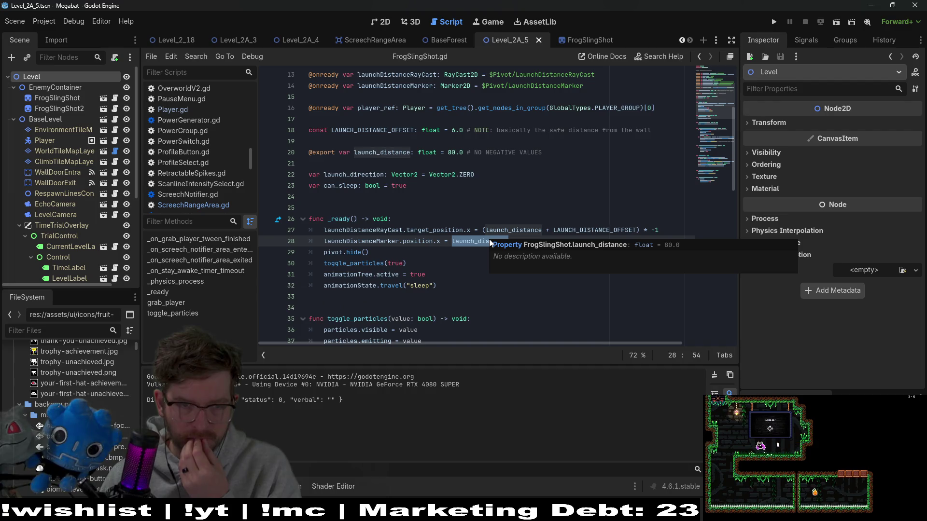
Copy line 27's parenthesised offset expression over line 28's expression, then undo the paste.
{"action": "double_click", "coordinate": [596, 230]}
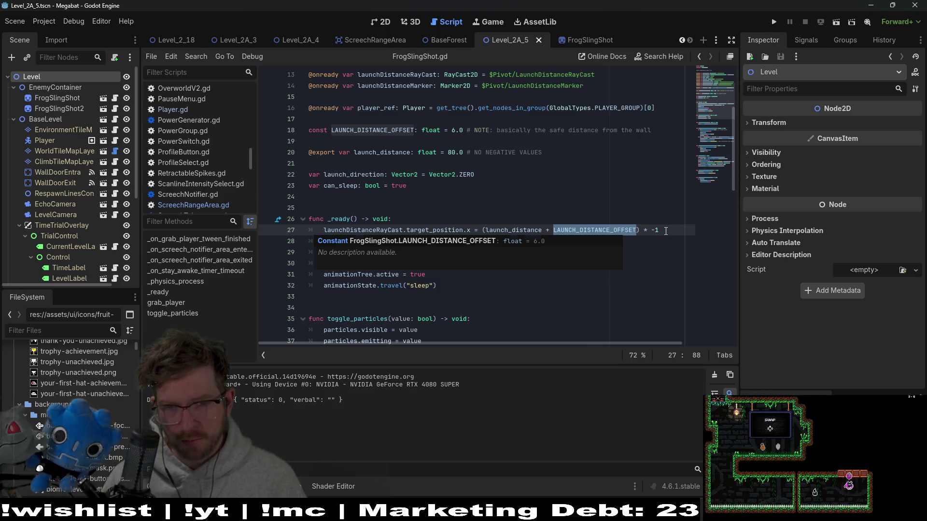
{"action": "left_click_drag", "start_coordinate": [659, 230], "coordinate": [480, 231]}
{"action": "key", "text": "shift+Right"}
{"action": "key", "text": "ctrl+c"}
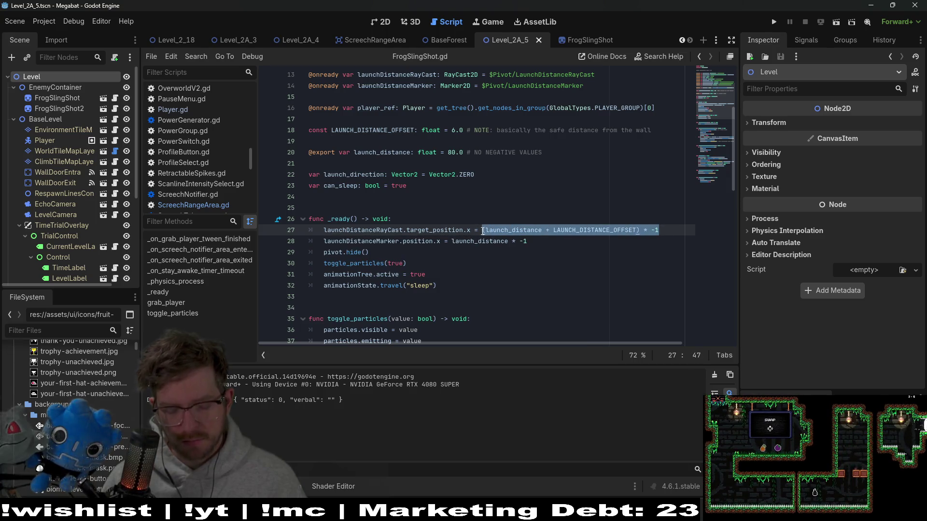
{"action": "left_click_drag", "start_coordinate": [526, 241], "coordinate": [458, 241]}
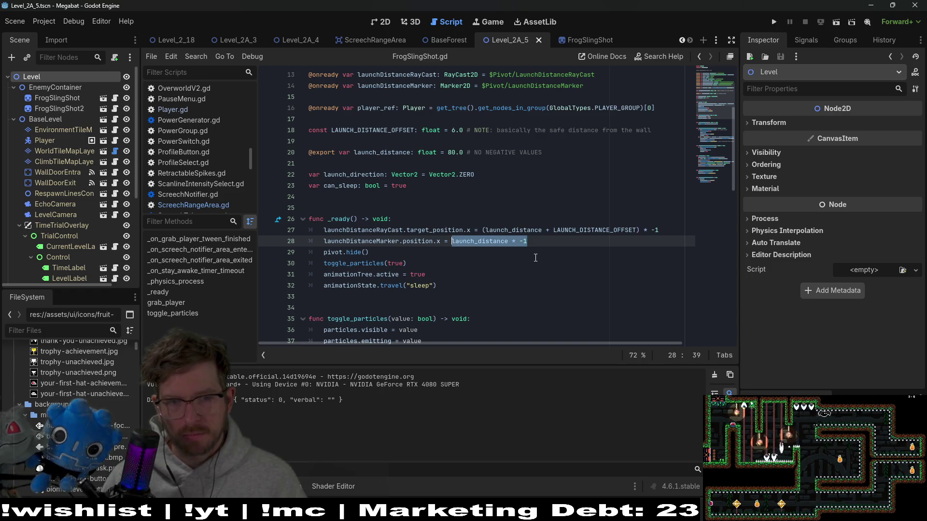
{"action": "key", "text": "ctrl+v"}
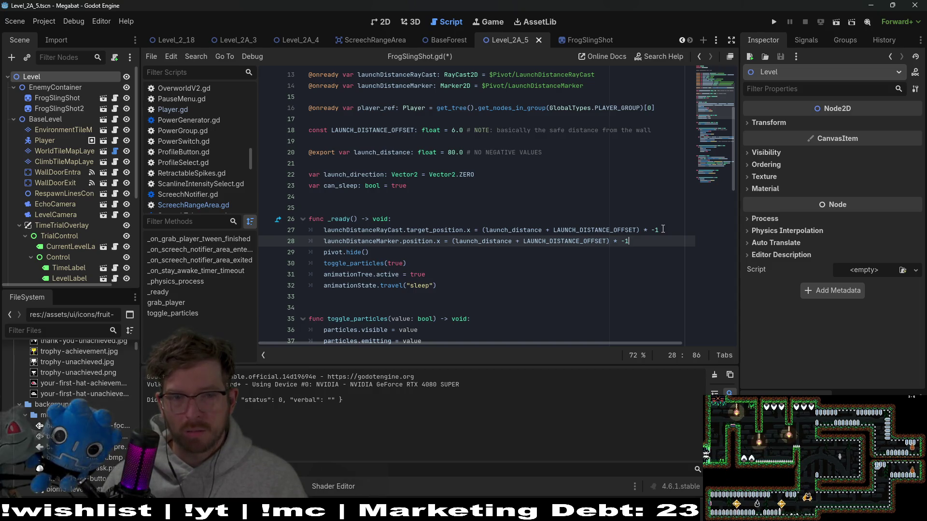
{"action": "key", "text": "ctrl+z"}
Delete LAUNCH_DISTANCE_OFFSET from line 27's raycast target expression.
{"action": "left_click", "coordinate": [510, 247]}
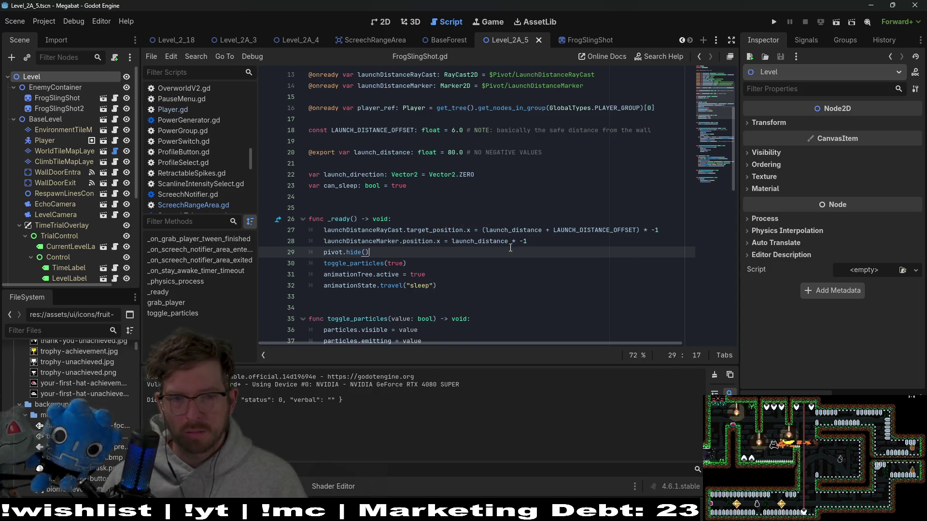
{"action": "double_click", "coordinate": [601, 230]}
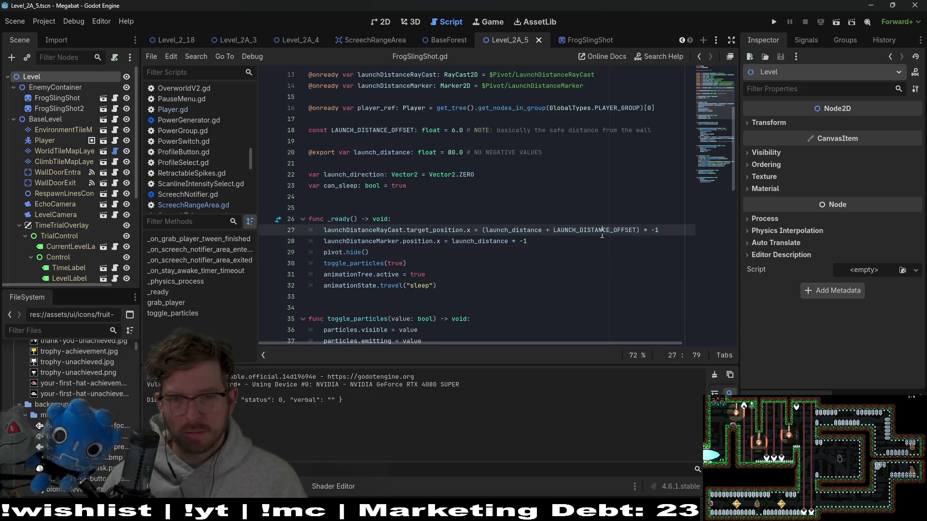
{"action": "key", "text": "BackSpace"}
{"action": "key", "text": "BackSpace"}
{"action": "key", "text": "BackSpace"}
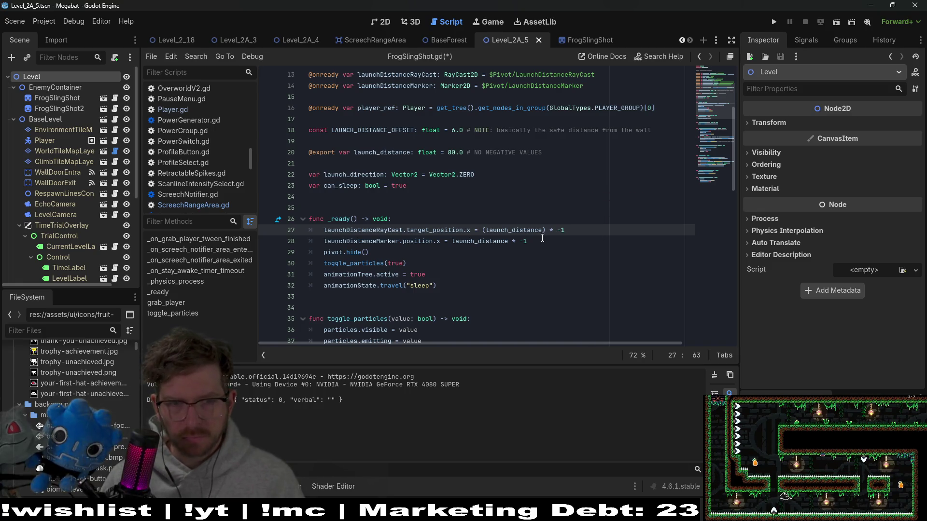
Remove the parentheses on line 27, leaving the raycast target as launch_distance * -1.
{"action": "double_click", "coordinate": [362, 241]}
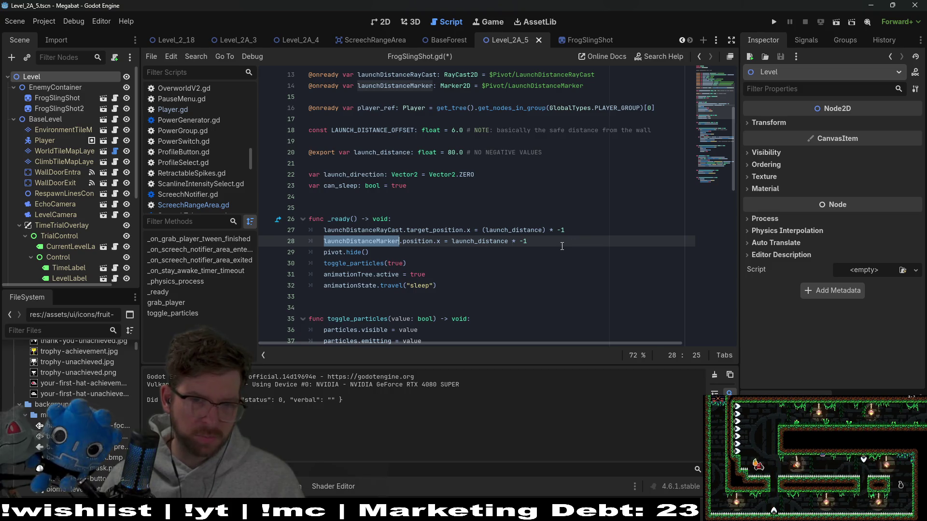
{"action": "key", "text": "Up"}
{"action": "key", "text": "Up"}
{"action": "key", "text": "Up"}
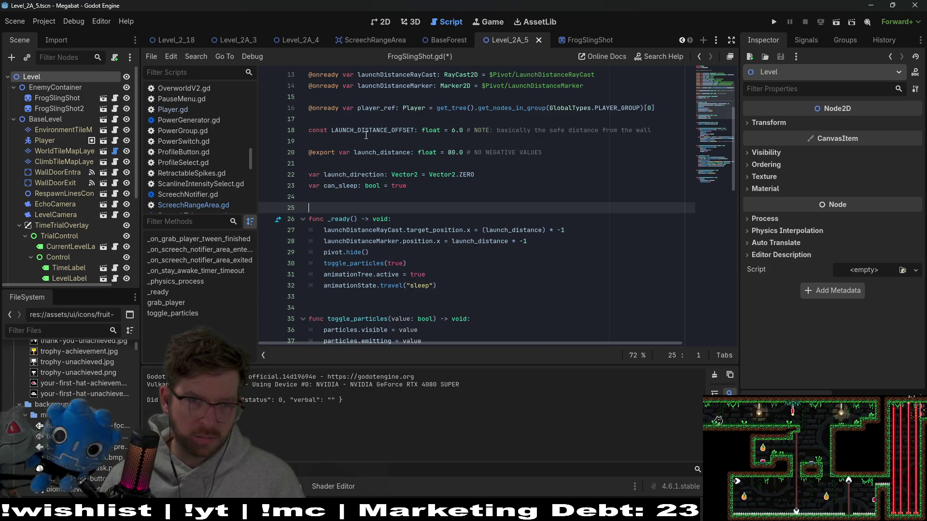
{"action": "double_click", "coordinate": [479, 242]}
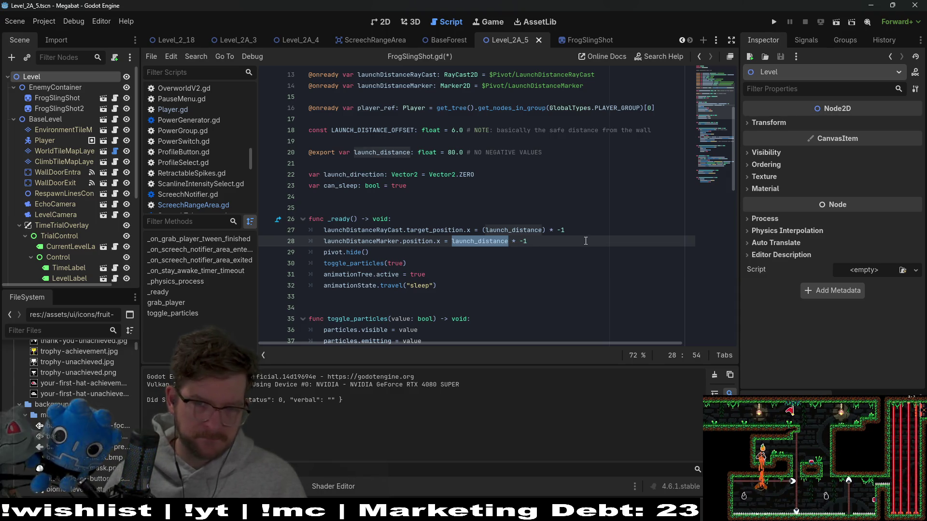
{"action": "left_click", "coordinate": [547, 230]}
{"action": "key", "text": "BackSpace"}
{"action": "left_click", "coordinate": [485, 230]}
{"action": "key", "text": "BackSpace"}
Rewrite line 28's marker position as (launch_distance - LAUNCH_DISTANCE_OFFSET) * -1.
{"action": "double_click", "coordinate": [494, 241]}
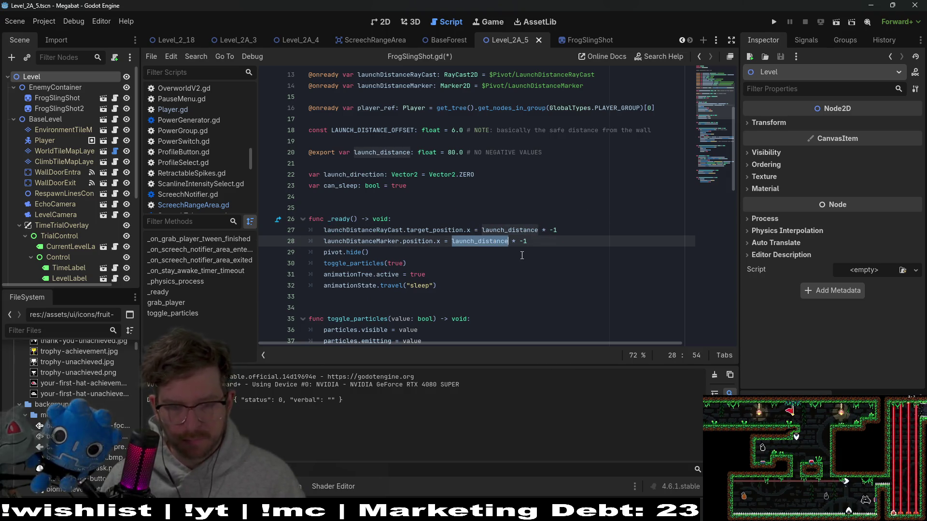
{"action": "key", "text": "ctrl+x"}
{"action": "type", "text": "("}
{"action": "key", "text": "ctrl+v"}
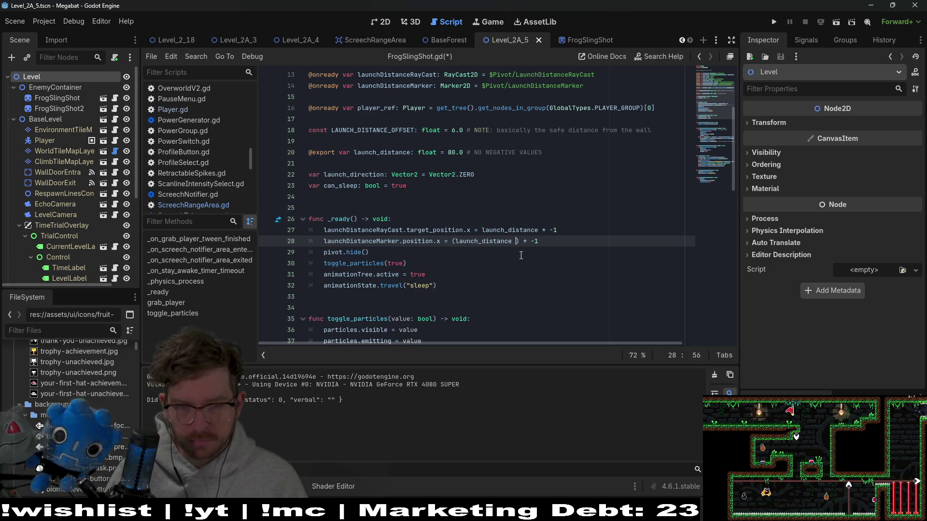
{"action": "type", "text": "+"}
{"action": "key", "text": "BackSpace"}
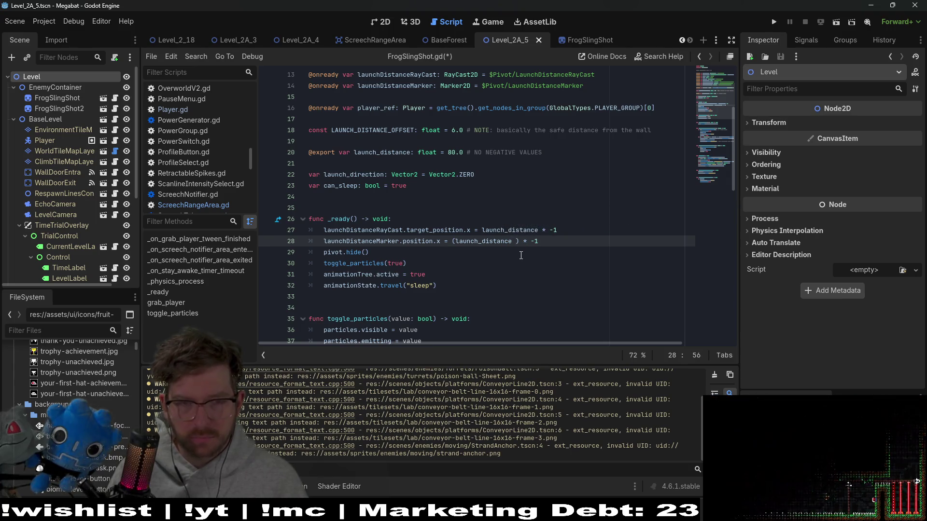
{"action": "type", "text": "- 1"}
{"action": "key", "text": "BackSpace"}
{"action": "type", "text": "lau"}
{"action": "key", "text": "Down"}
{"action": "key", "text": "Down"}
{"action": "key", "text": "Return"}
Save the script and search it for launchDistanceRayCast.
{"action": "left_click", "coordinate": [591, 208]}
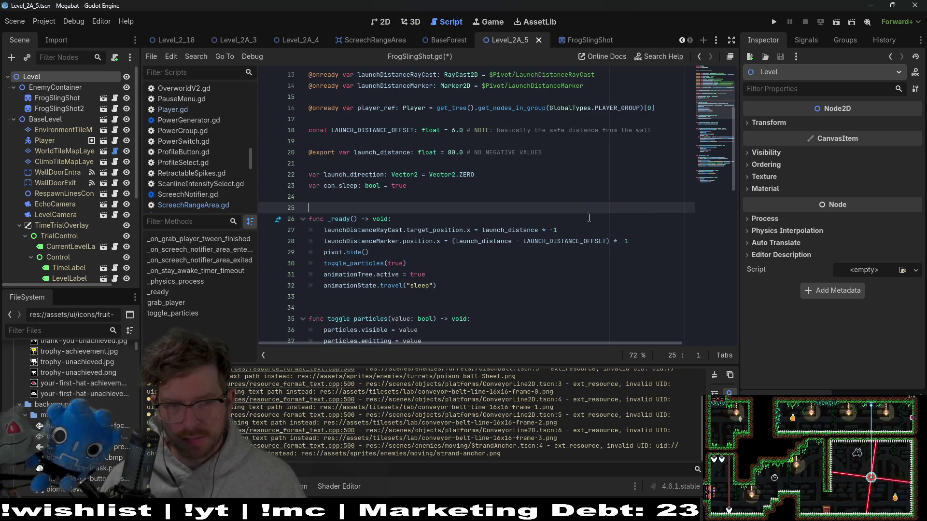
{"action": "key", "text": "ctrl+s"}
{"action": "double_click", "coordinate": [371, 232]}
{"action": "key", "text": "ctrl+f"}
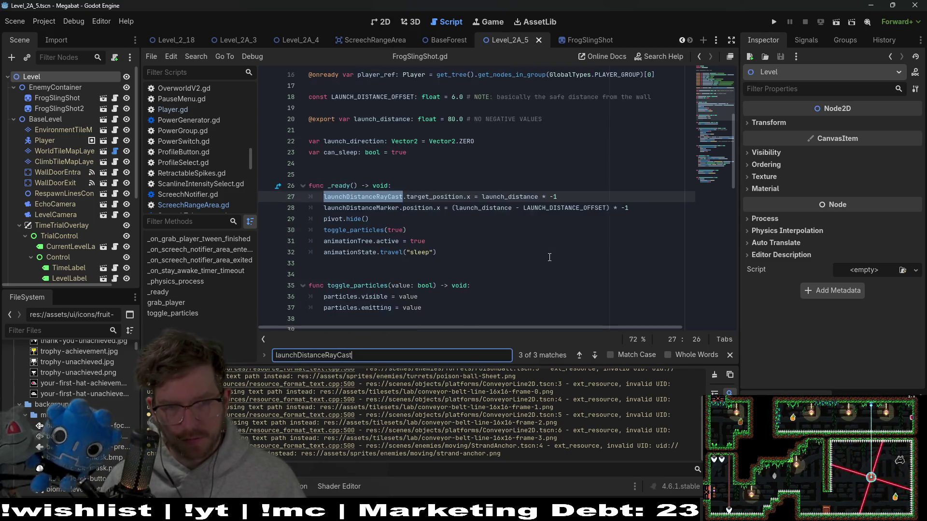
{"action": "key", "text": "Return"}
{"action": "key", "text": "Return"}
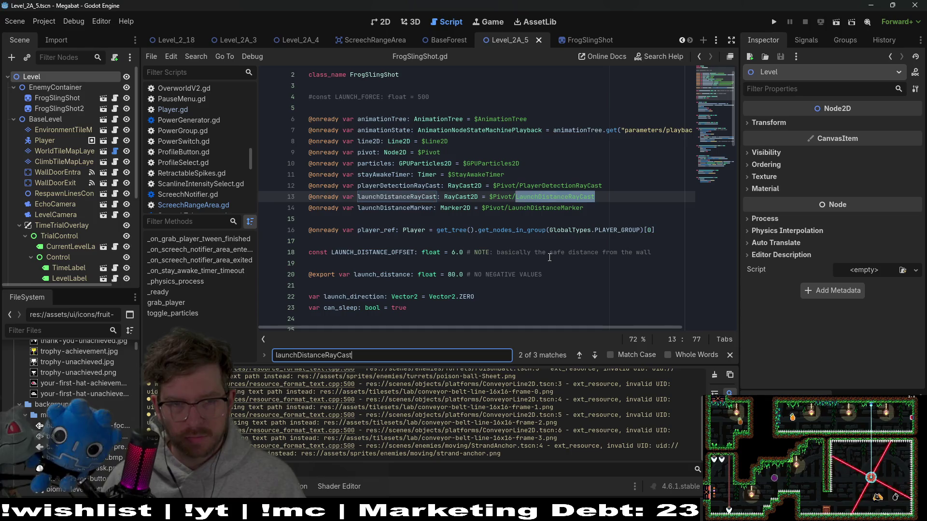
{"action": "scroll", "coordinate": [550, 257], "scroll_direction": "down", "scroll_amount": 6}
{"action": "double_click", "coordinate": [367, 164]}
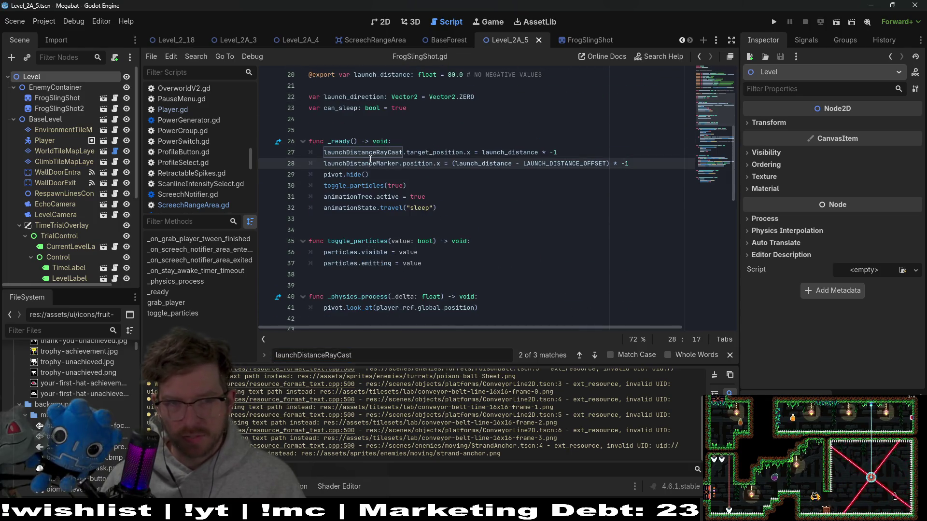
{"action": "scroll", "coordinate": [577, 196], "scroll_direction": "down", "scroll_amount": 6}
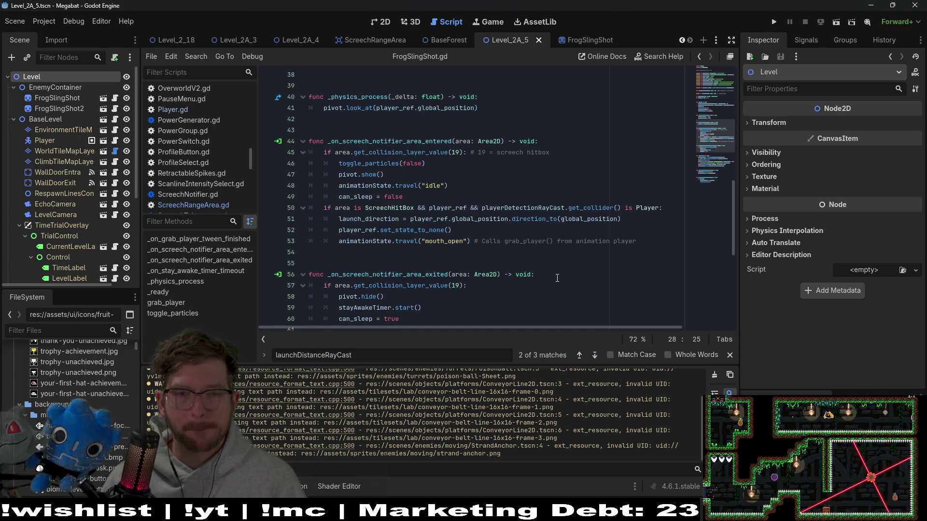
{"action": "scroll", "coordinate": [557, 279], "scroll_direction": "down", "scroll_amount": 4}
{"action": "scroll", "coordinate": [556, 274], "scroll_direction": "down", "scroll_amount": 4}
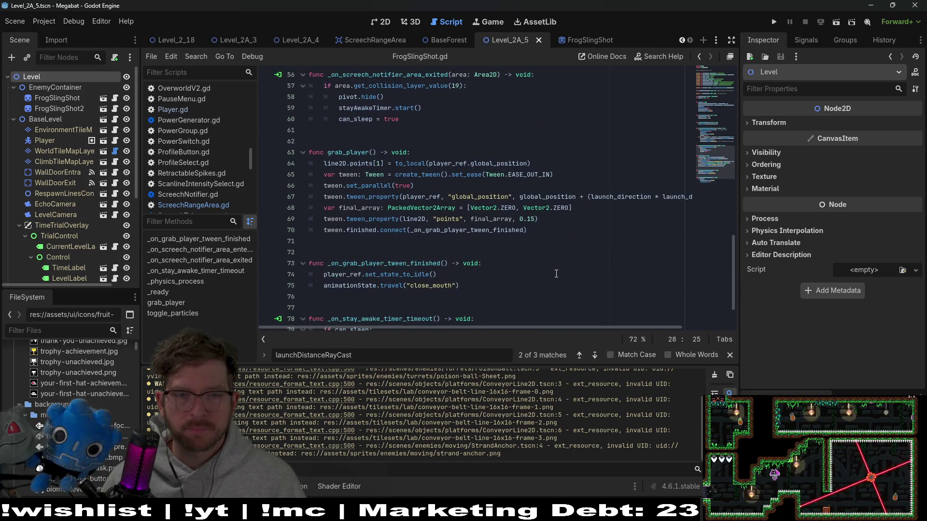
{"action": "scroll", "coordinate": [556, 274], "scroll_direction": "up", "scroll_amount": 5}
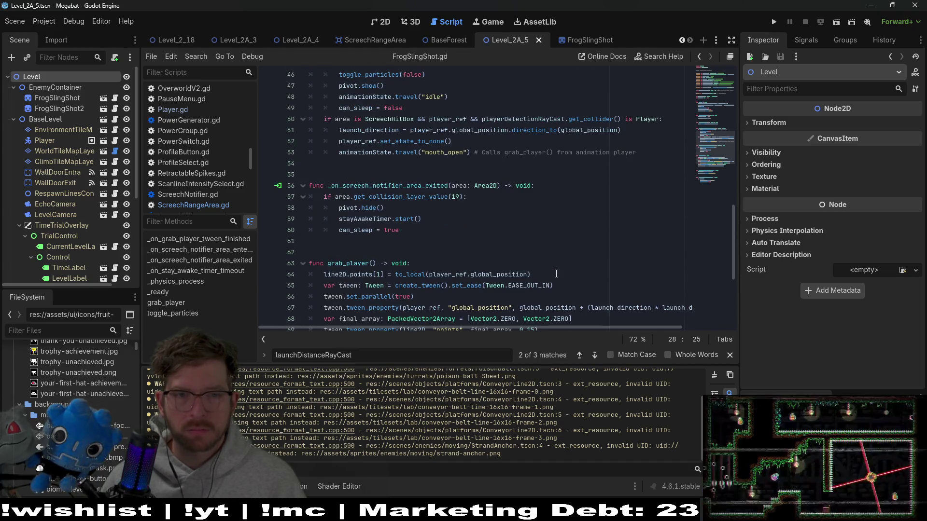
{"action": "scroll", "coordinate": [558, 263], "scroll_direction": "up", "scroll_amount": 1}
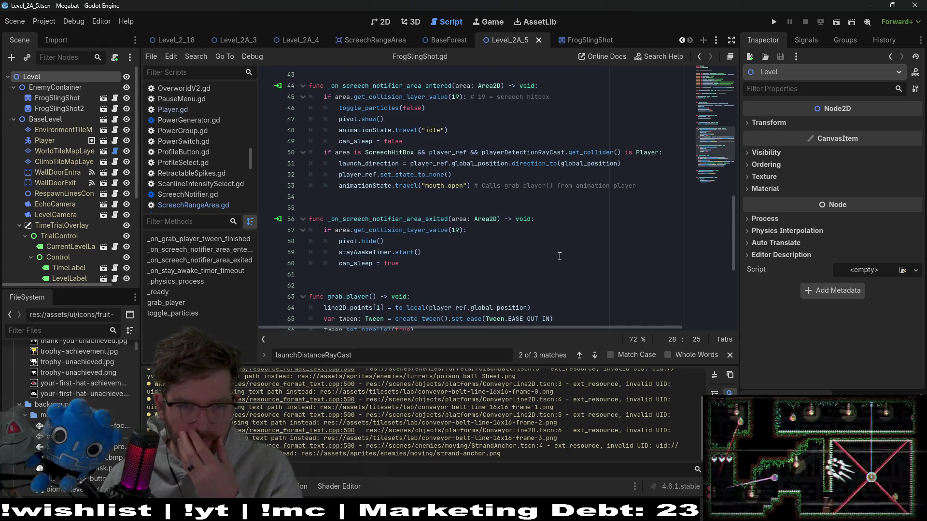
{"action": "double_click", "coordinate": [441, 219]}
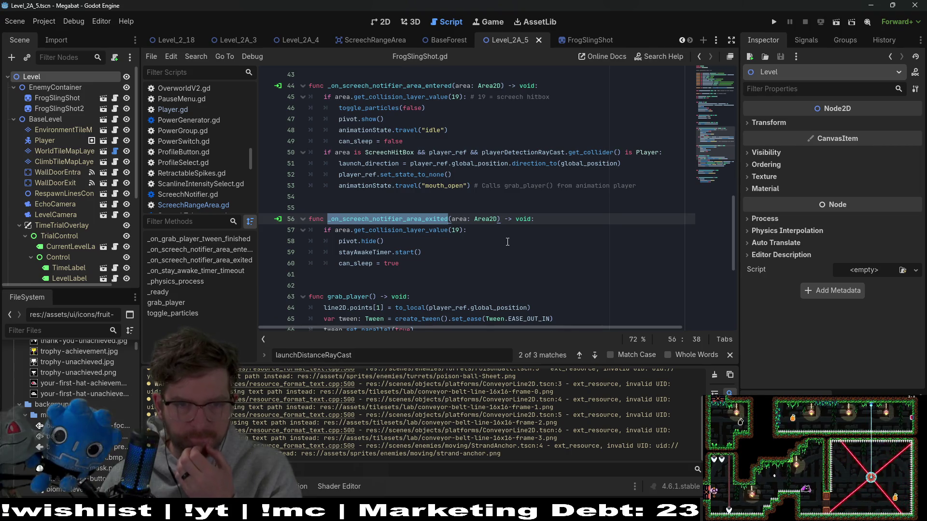
{"action": "scroll", "coordinate": [507, 241], "scroll_direction": "up", "scroll_amount": 2}
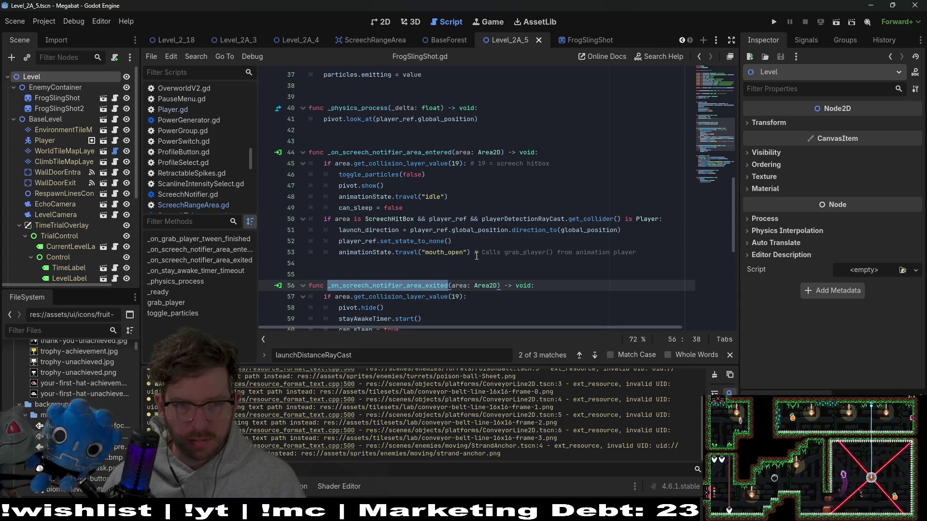
{"action": "double_click", "coordinate": [377, 252]}
{"action": "scroll", "coordinate": [450, 246], "scroll_direction": "down", "scroll_amount": 6}
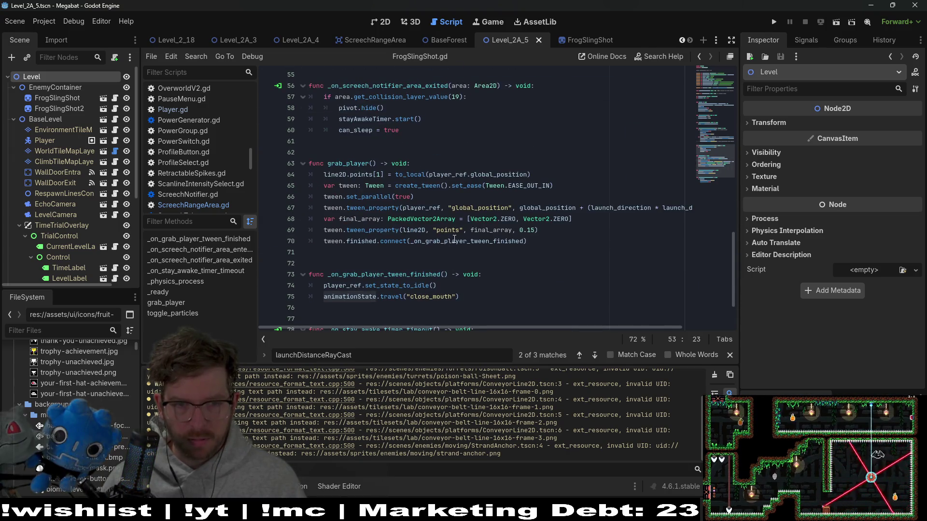
{"action": "left_click", "coordinate": [380, 174]}
{"action": "left_click", "coordinate": [535, 239]}
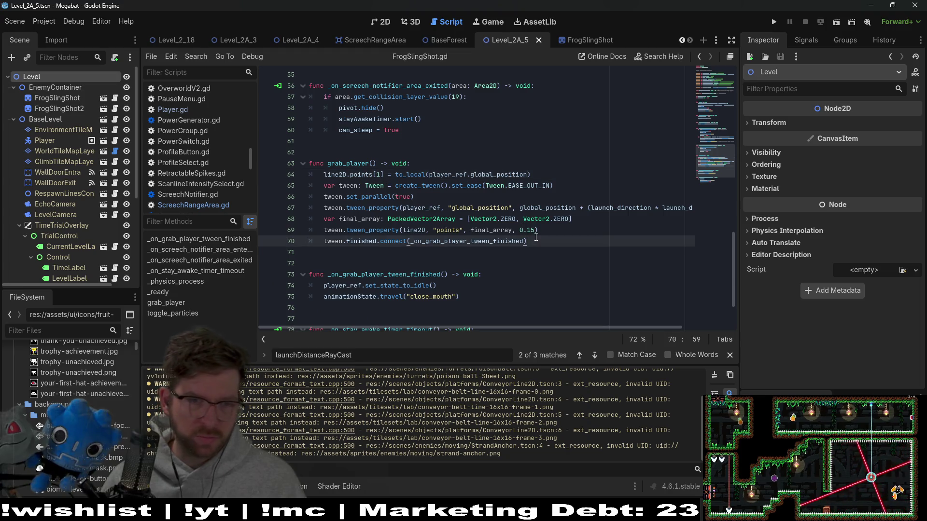
{"action": "left_click_drag", "start_coordinate": [621, 207], "coordinate": [690, 211]}
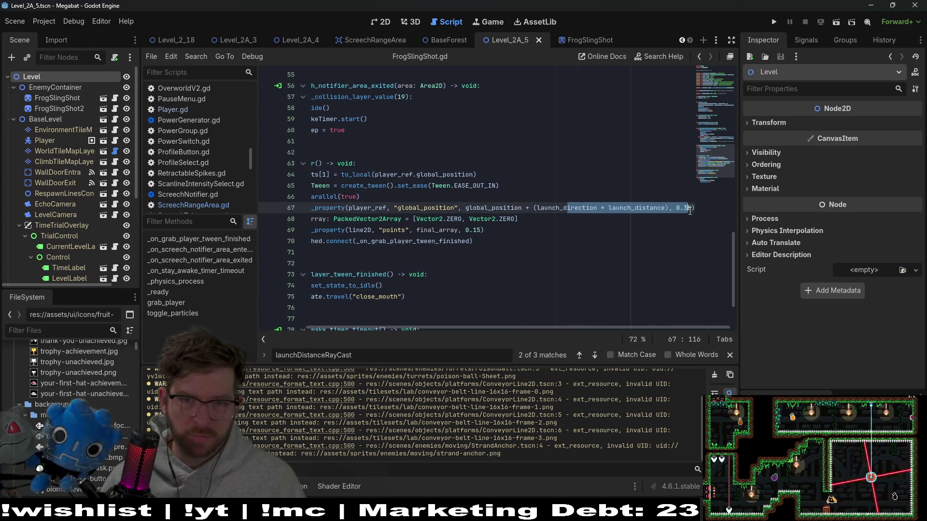
{"action": "double_click", "coordinate": [566, 209]}
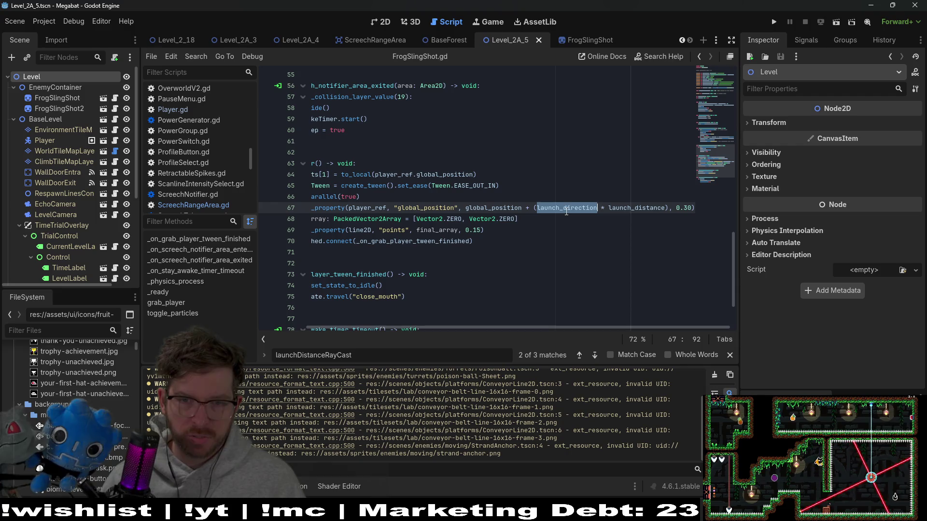
{"action": "double_click", "coordinate": [623, 208]}
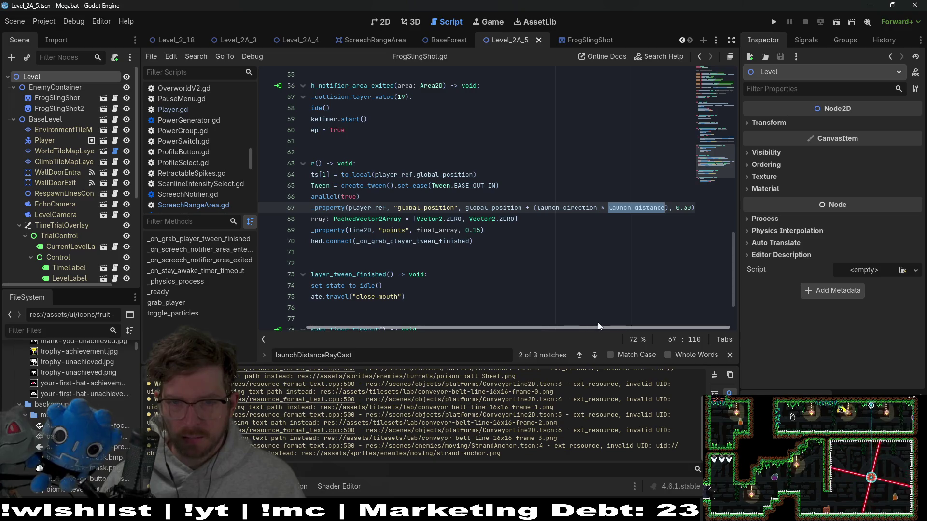
{"action": "left_click_drag", "start_coordinate": [641, 327], "coordinate": [481, 326]}
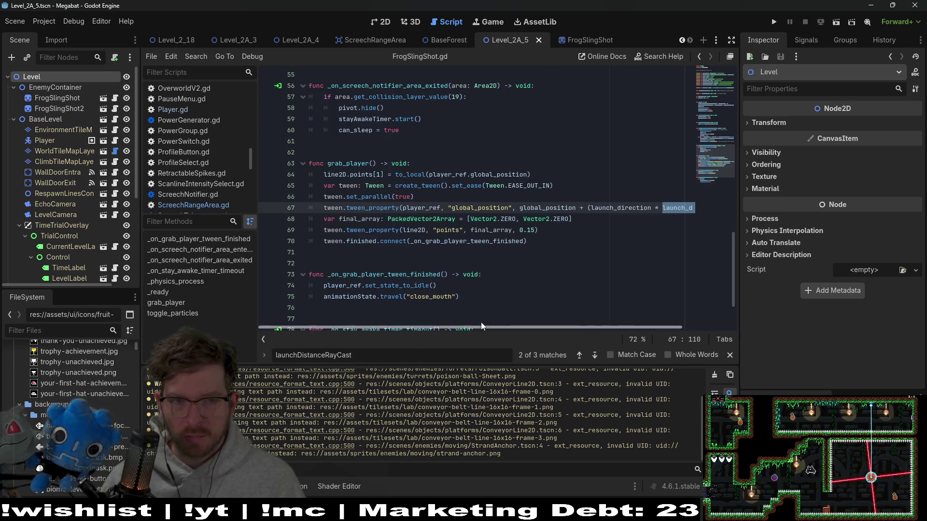
{"action": "left_click", "coordinate": [448, 187]}
{"action": "left_click", "coordinate": [449, 194]}
{"action": "left_click", "coordinate": [720, 98]}
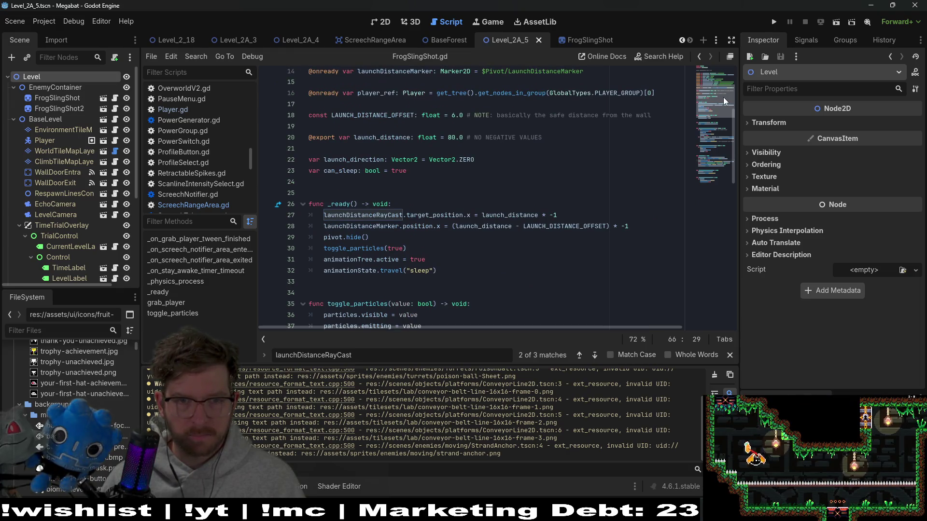
{"action": "scroll", "coordinate": [448, 200], "scroll_direction": "down", "scroll_amount": 10}
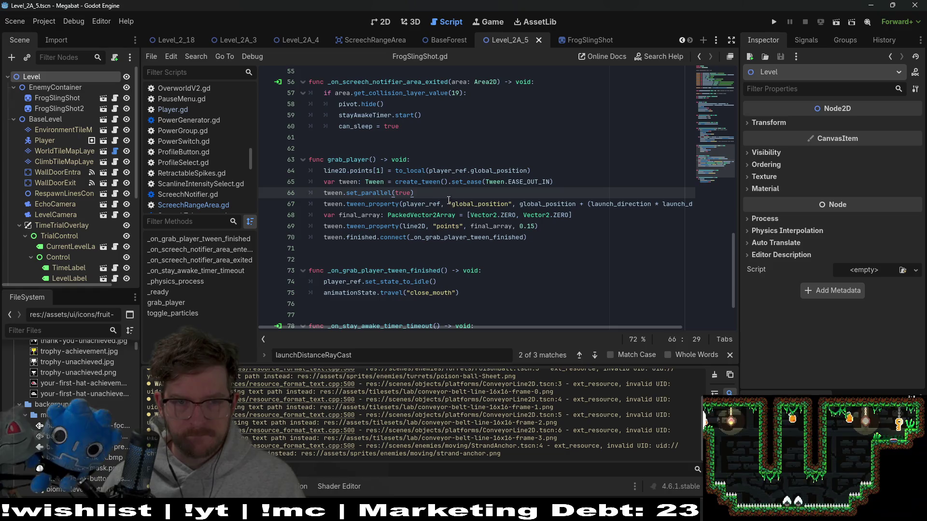
Declare var calculated_launch_distance: float = 0.0 below set_parallel(true).
{"action": "key", "text": "Return"}
{"action": "type", "text": "var calculat"}
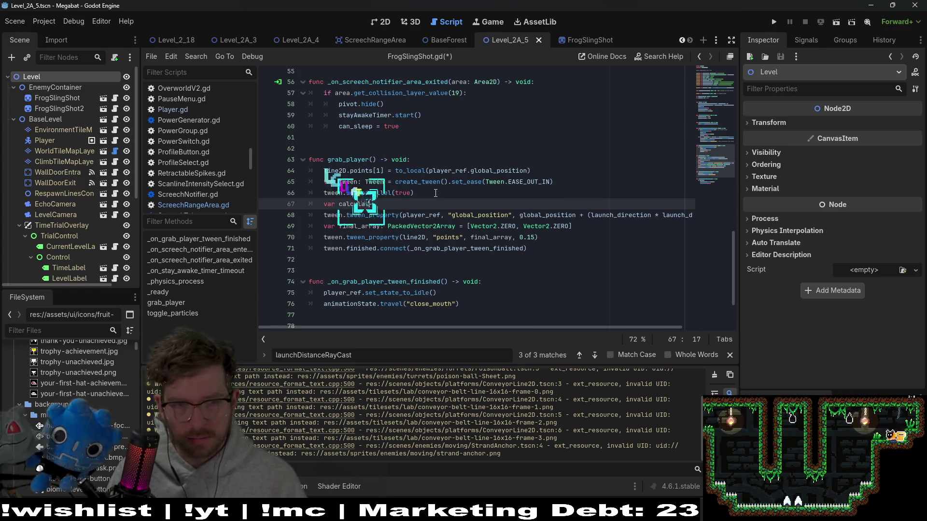
{"action": "type", "text": "ed_launch"}
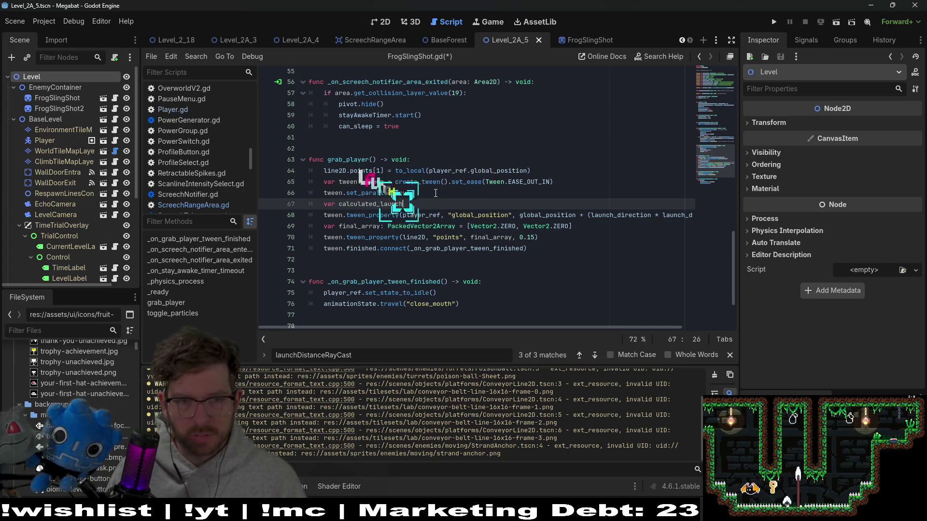
{"action": "type", "text": "_distance"}
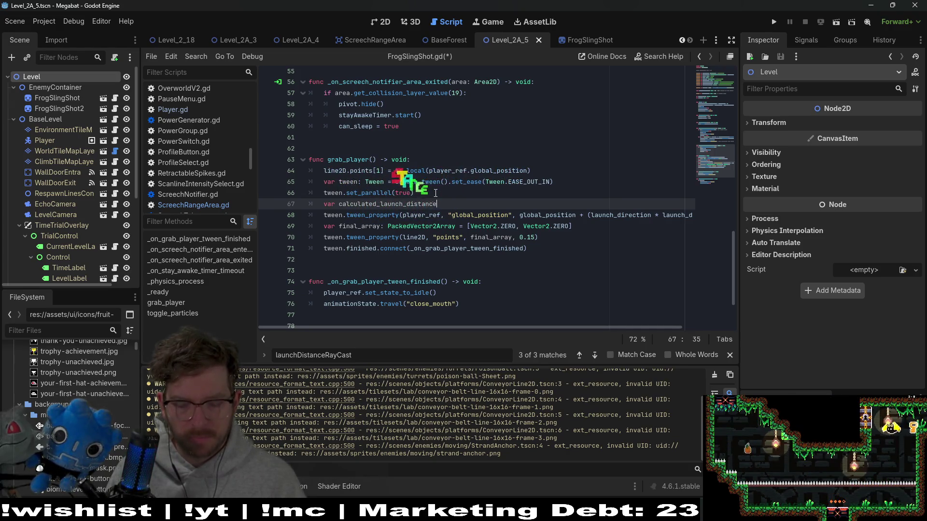
{"action": "type", "text": " = 0.0"}
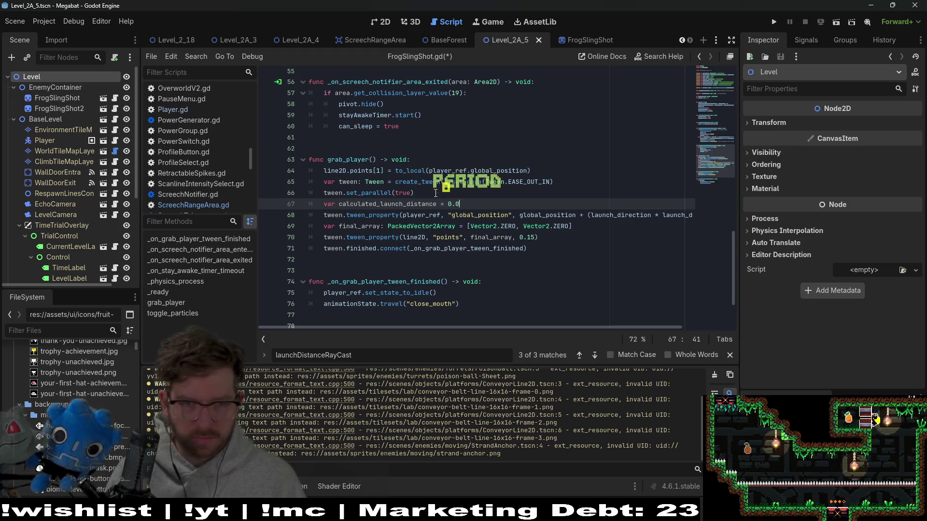
{"action": "key", "text": "Left"}
{"action": "key", "text": "Left"}
{"action": "key", "text": "BackSpace"}
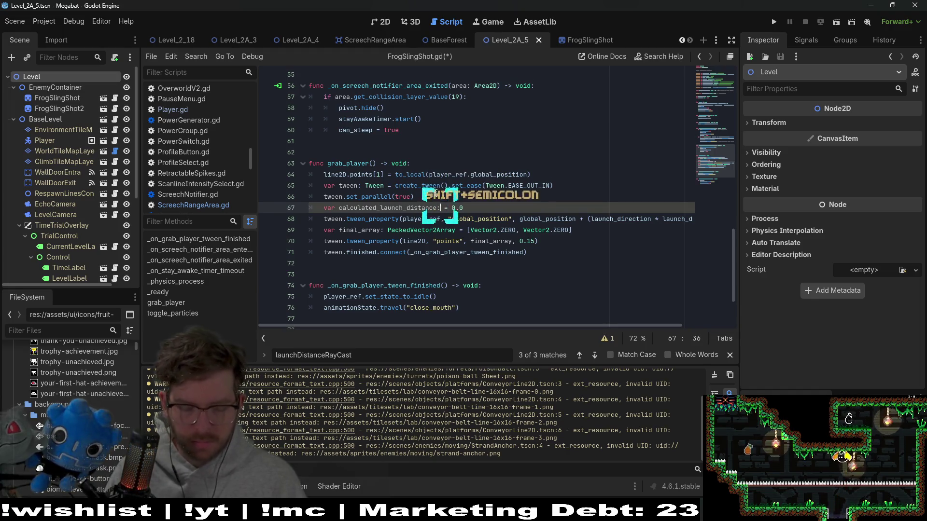
{"action": "type", "text": ": float"}
Use calculated_launch_distance instead of launch_distance in the player tween.
{"action": "double_click", "coordinate": [389, 208]}
{"action": "key", "text": "ctrl+c"}
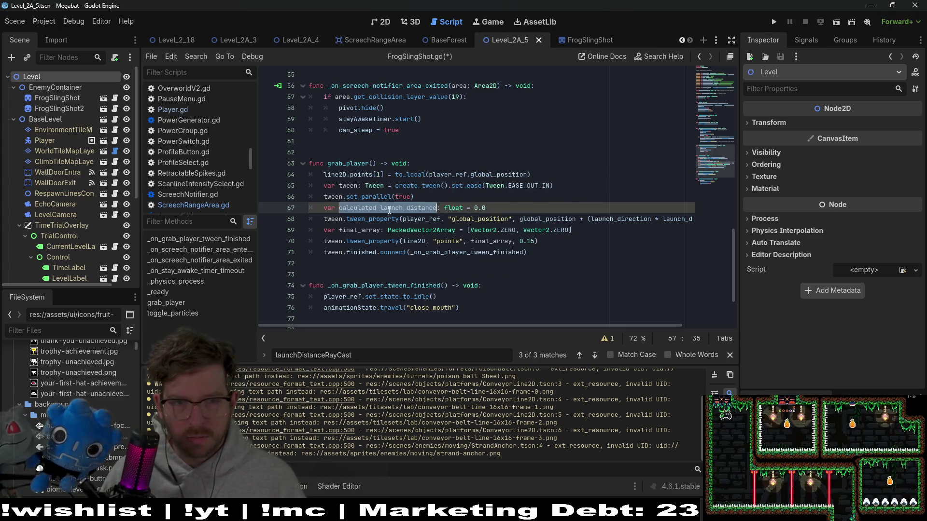
{"action": "double_click", "coordinate": [686, 219]}
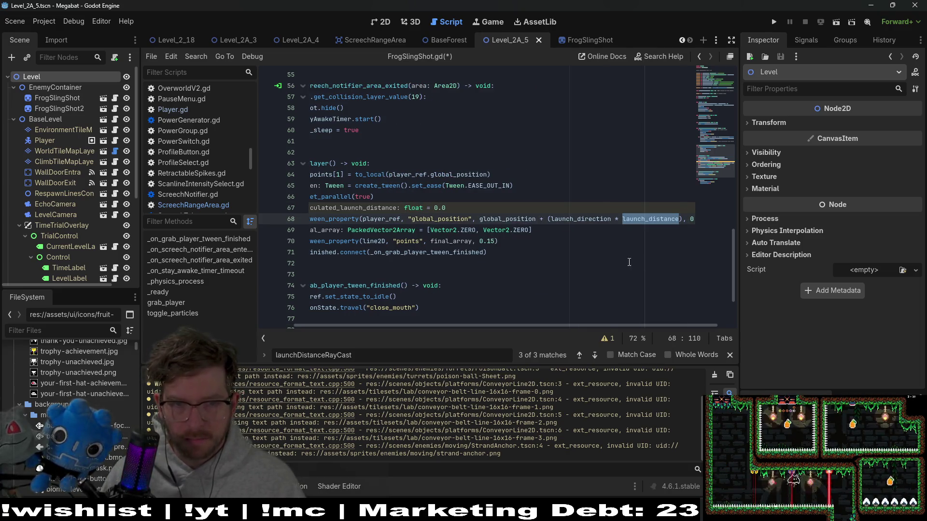
{"action": "key", "text": "ctrl+v"}
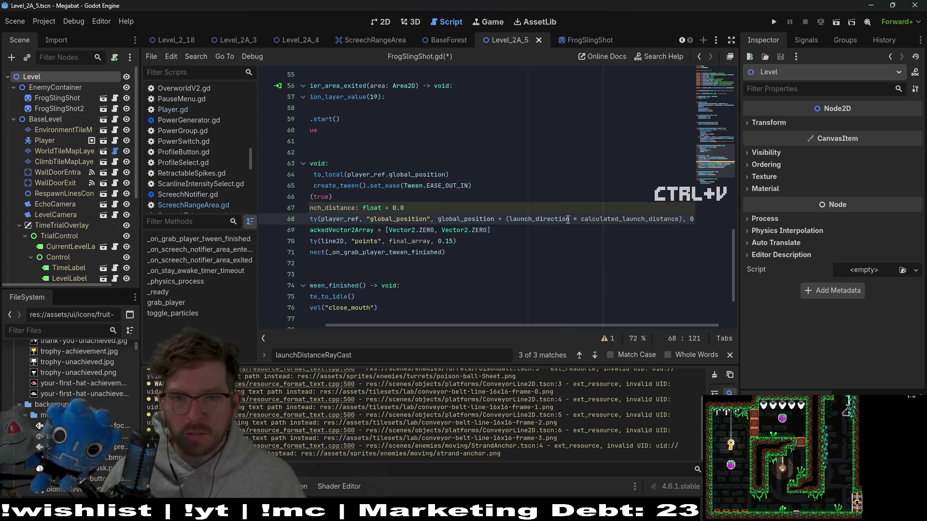
Copy launchDistanceMarker.position.x from _ready and clear the 0.0 placeholder on line 67.
{"action": "left_click", "coordinate": [716, 103]}
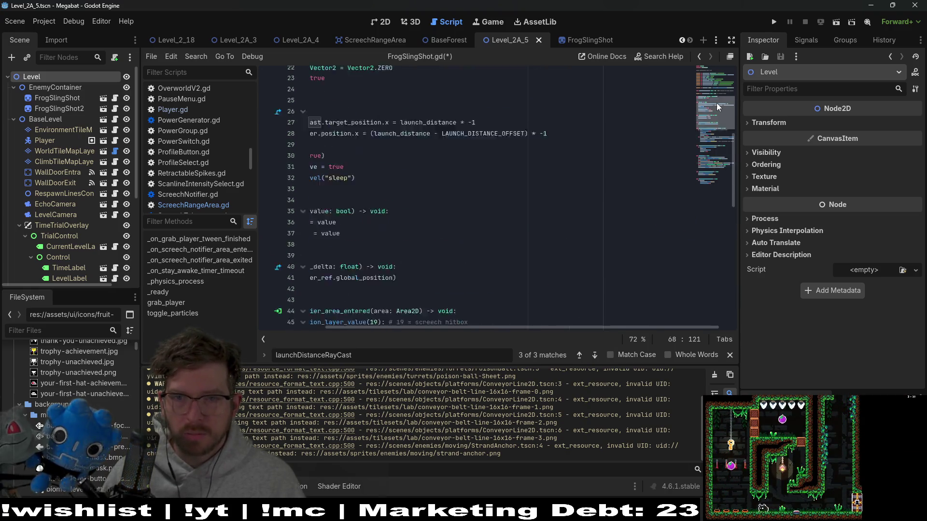
{"action": "left_click", "coordinate": [539, 200]}
{"action": "key", "text": "Down"}
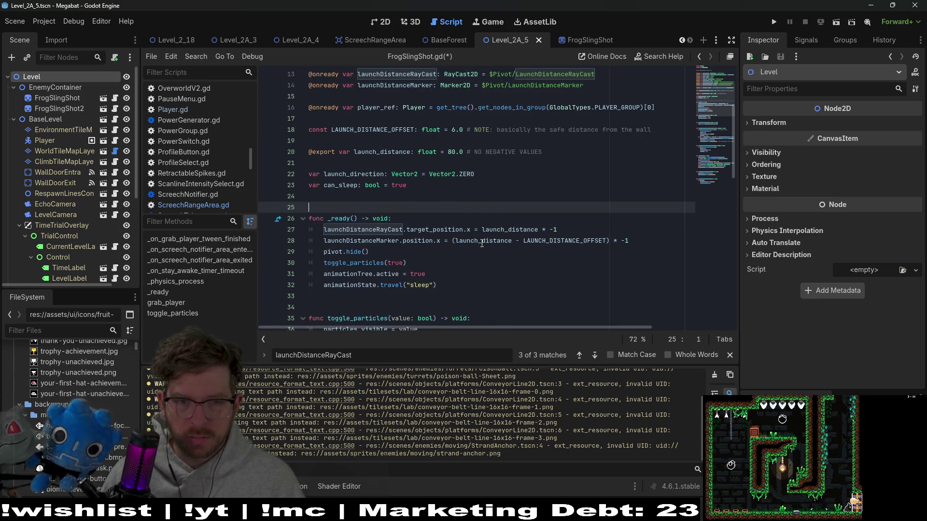
{"action": "double_click", "coordinate": [466, 241]}
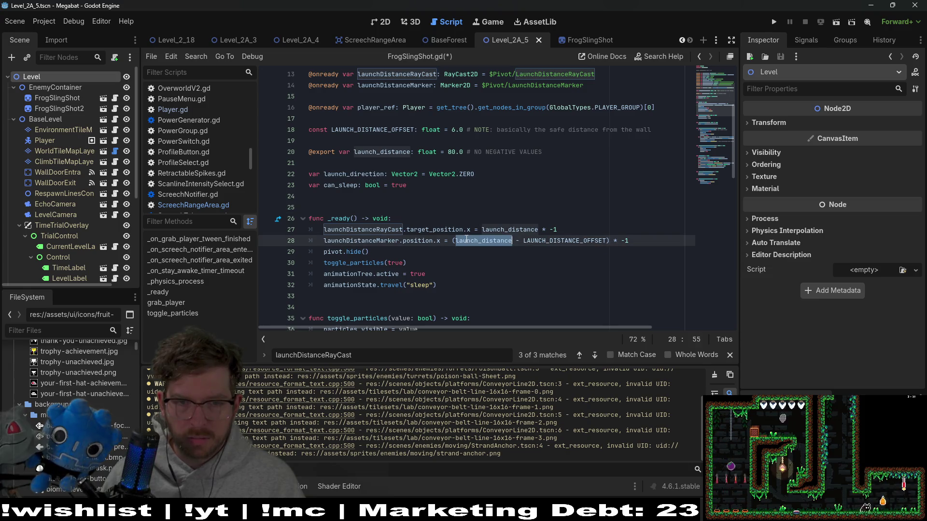
{"action": "left_click", "coordinate": [420, 215]}
{"action": "left_click_drag", "start_coordinate": [439, 240], "coordinate": [323, 241]}
{"action": "key", "text": "ctrl+c"}
{"action": "scroll", "coordinate": [521, 269], "scroll_direction": "down", "scroll_amount": 13}
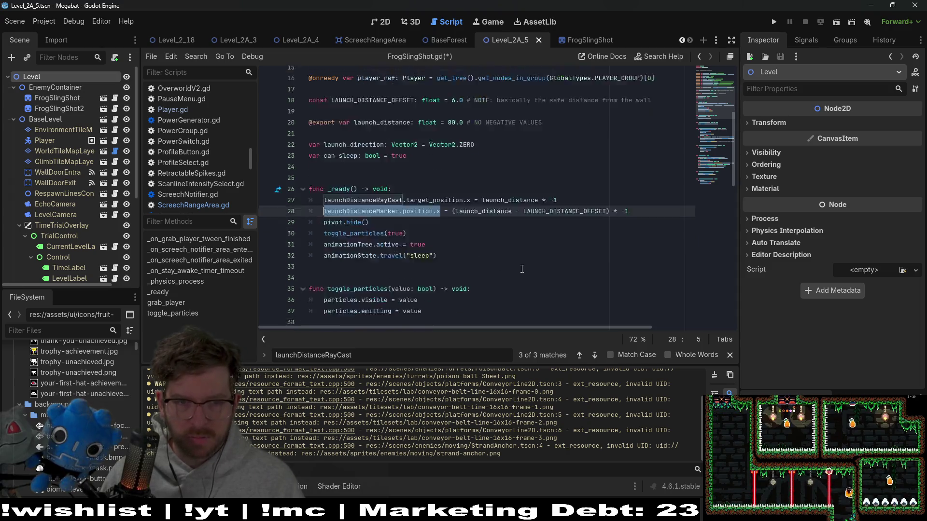
{"action": "scroll", "coordinate": [522, 269], "scroll_direction": "down", "scroll_amount": 3}
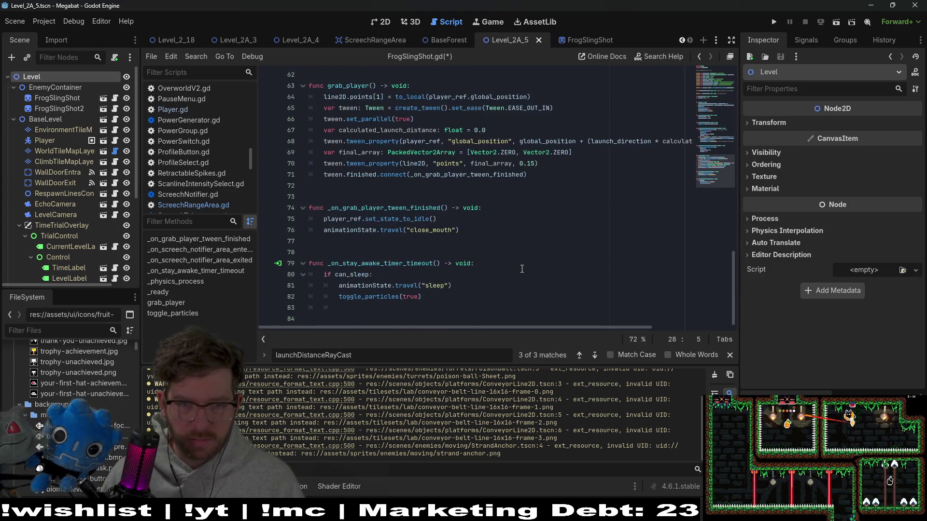
{"action": "scroll", "coordinate": [521, 269], "scroll_direction": "up", "scroll_amount": 2}
{"action": "left_click", "coordinate": [507, 199]}
{"action": "key", "text": "BackSpace"}
{"action": "key", "text": "BackSpace"}
{"action": "key", "text": "BackSpace"}
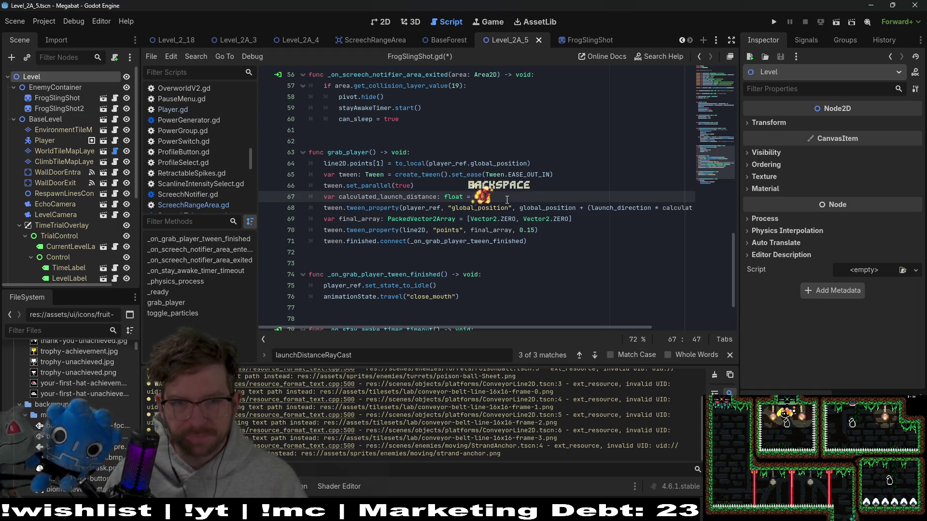
Start calculated_launch_distance at launchDistanceMarker.position.x and add an if launchDistanceRayCast.is_colliding(): check.
{"action": "key", "text": "ctrl+v"}
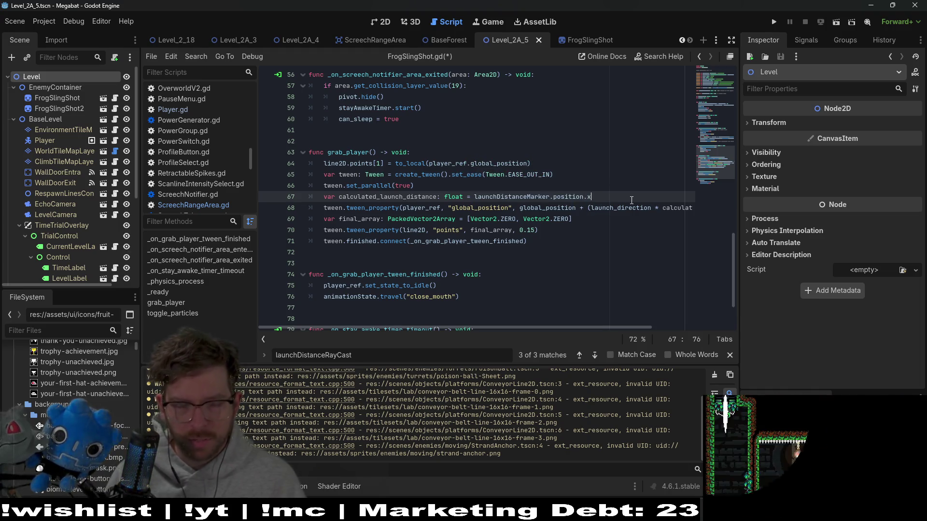
{"action": "key", "text": "Return"}
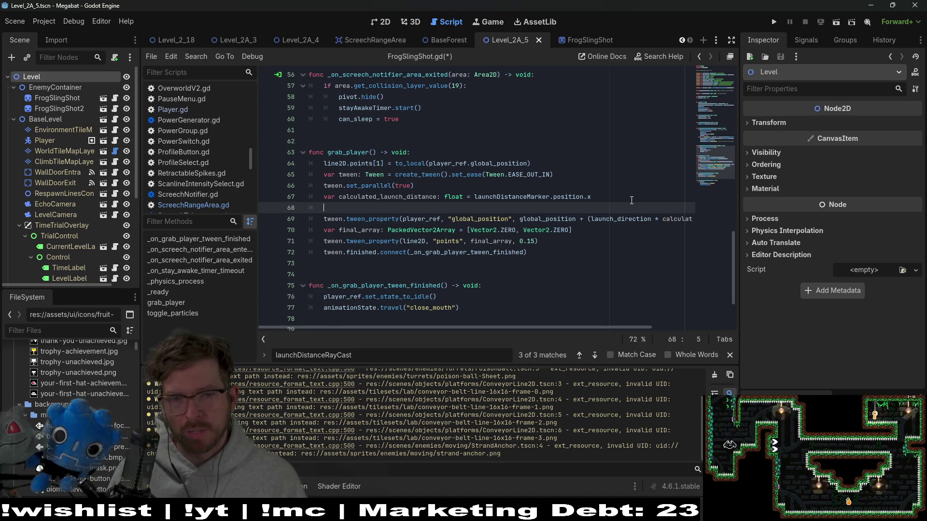
{"action": "type", "text": "(f "}
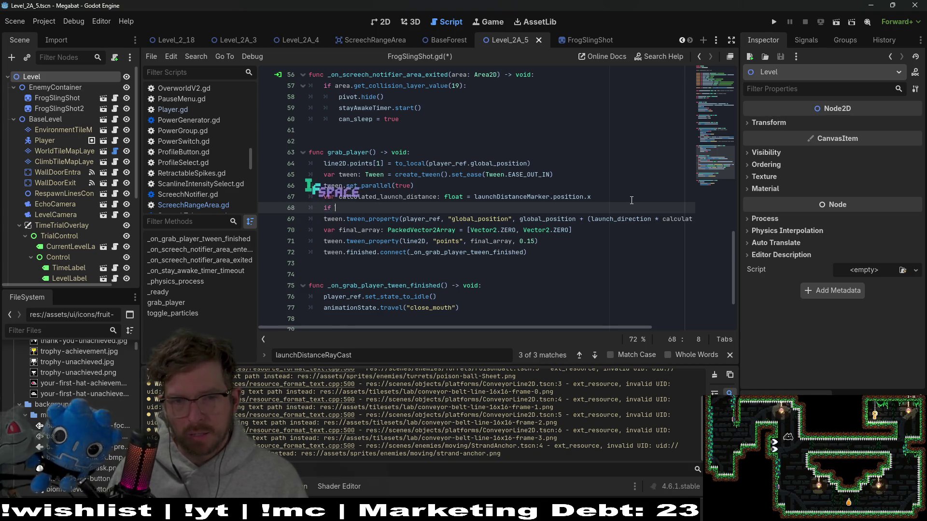
{"action": "type", "text": "lau"}
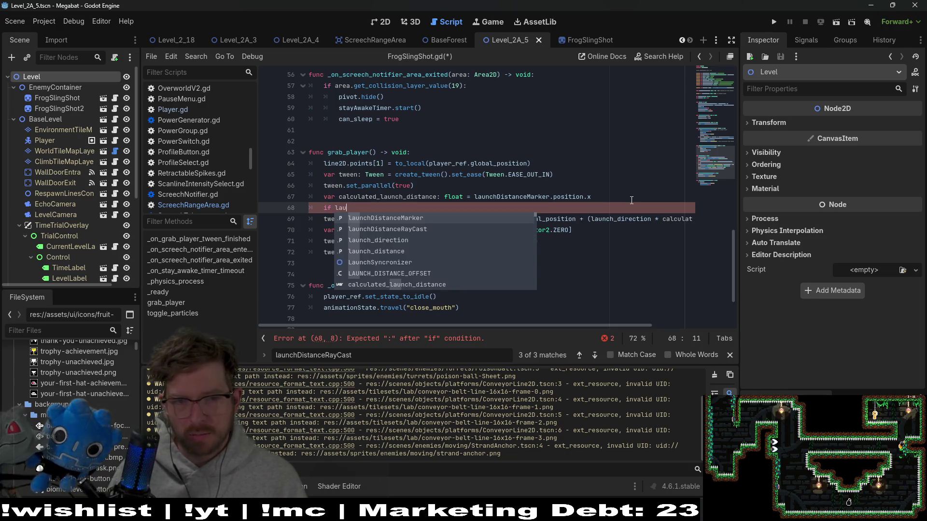
{"action": "key", "text": "Down"}
{"action": "key", "text": "Down"}
{"action": "key", "text": "Up"}
{"action": "key", "text": "Return"}
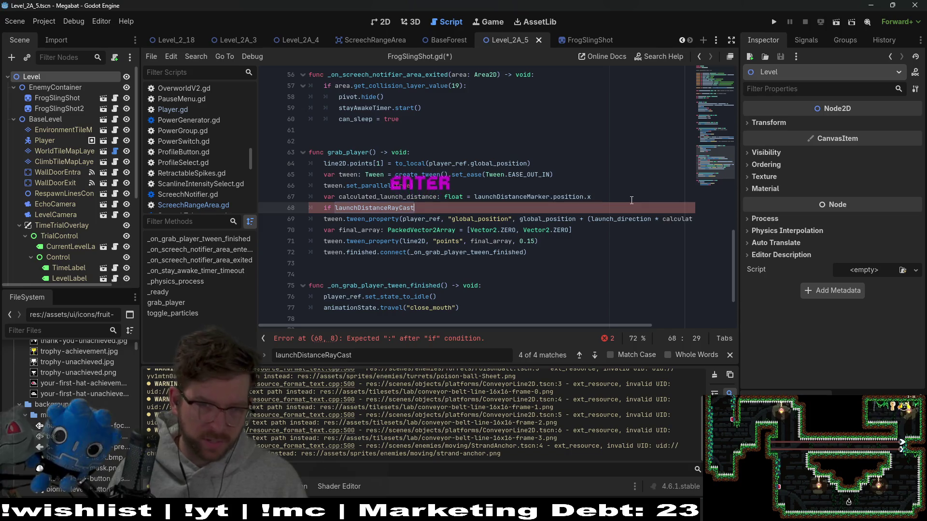
{"action": "type", "text": ".is"}
{"action": "key", "text": "Return"}
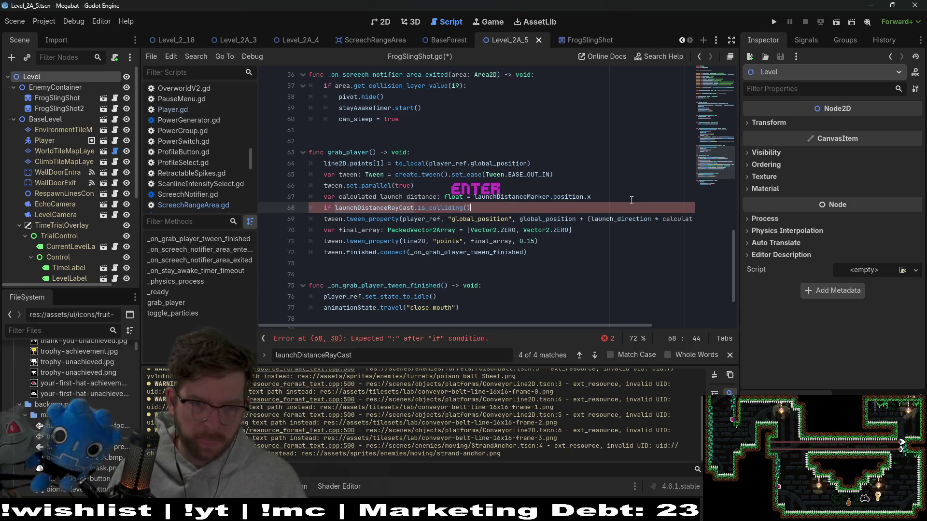
{"action": "type", "text": ":"}
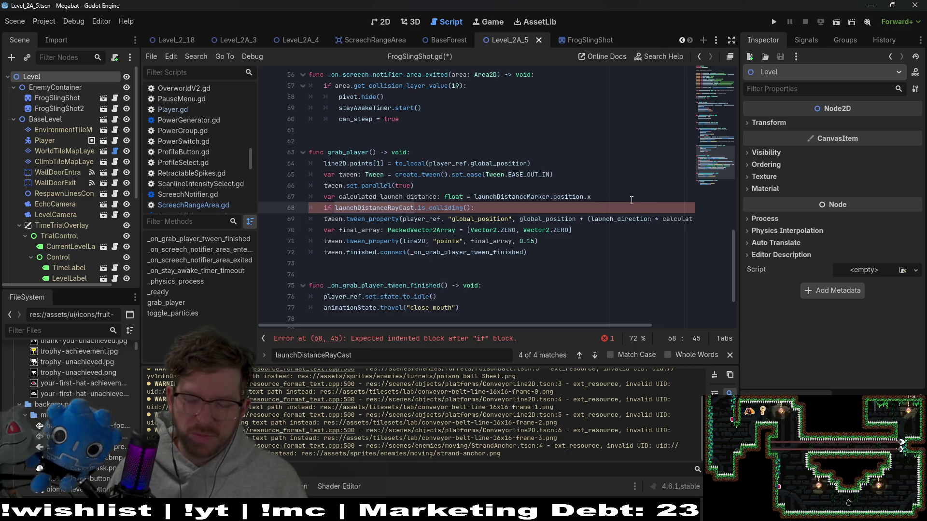
{"action": "key", "text": "Return"}
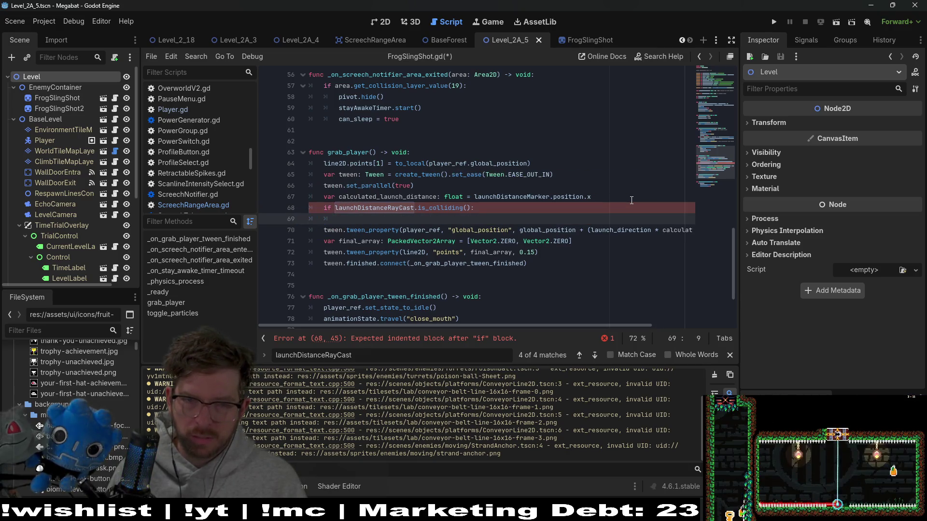
Inside the check, begin assigning calculated_launch_distance from launchDistanceRayCast and look up its declaration.
{"action": "type", "text": "calcul"}
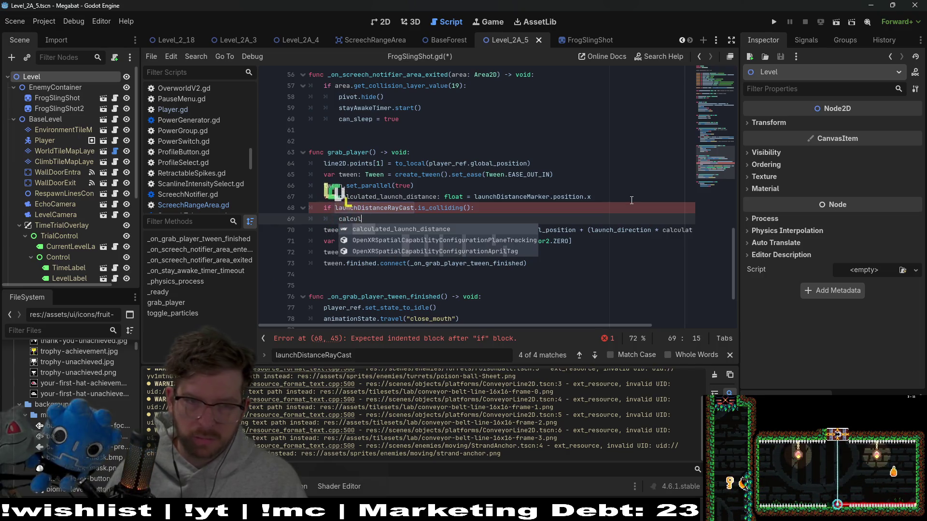
{"action": "key", "text": "Return"}
{"action": "type", "text": "="}
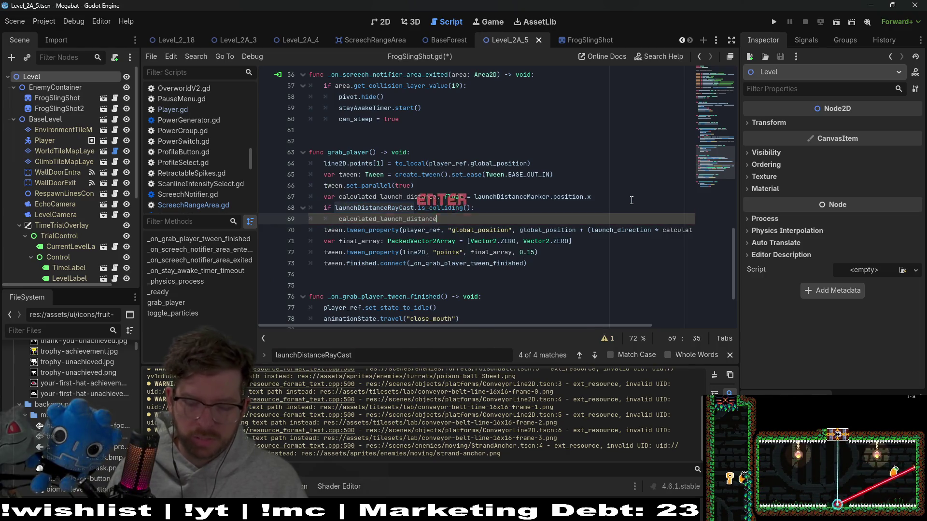
{"action": "type", "text": " launchD"}
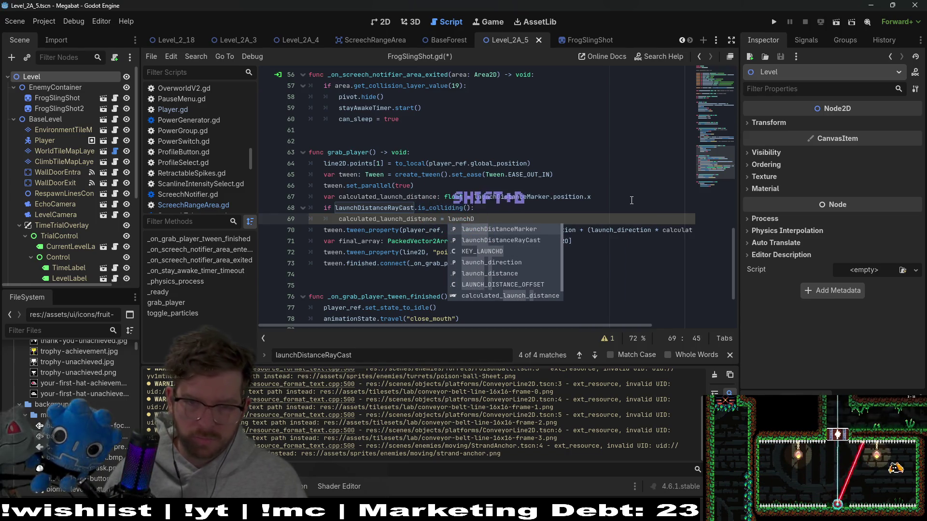
{"action": "key", "text": "Down"}
{"action": "key", "text": "Return"}
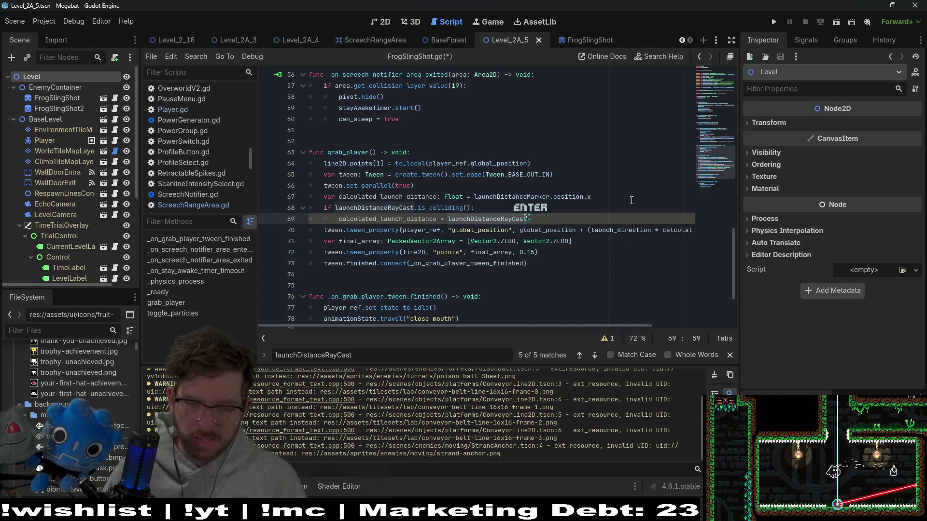
{"action": "type", "text": ".is"}
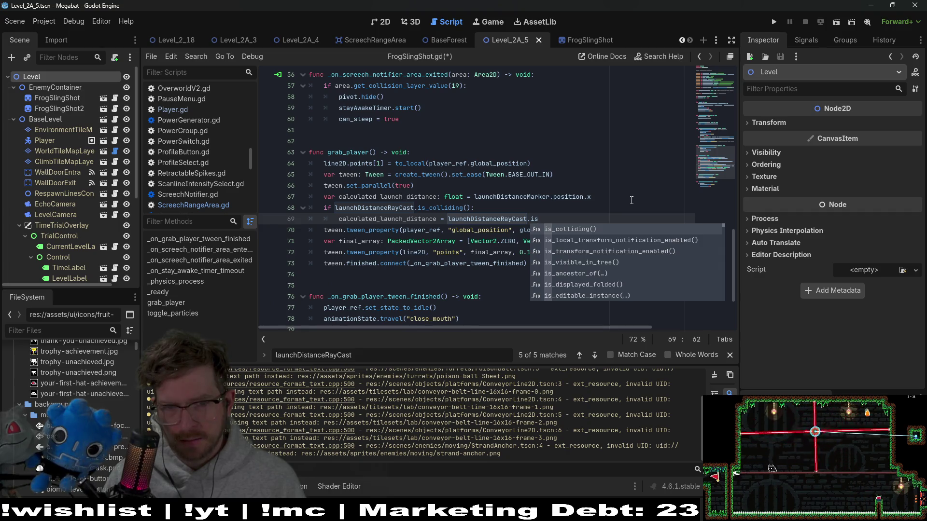
{"action": "key", "text": "BackSpace"}
{"action": "key", "text": "BackSpace"}
{"action": "type", "text": "c"}
{"action": "key", "text": "BackSpace"}
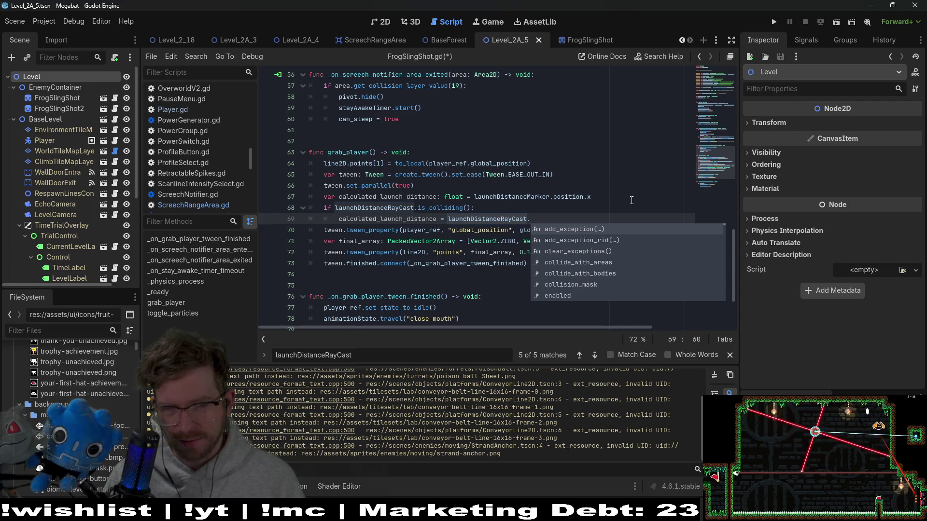
{"action": "left_click", "coordinate": [471, 217], "text": "ctrl"}
{"action": "left_click", "coordinate": [472, 200], "text": "ctrl"}
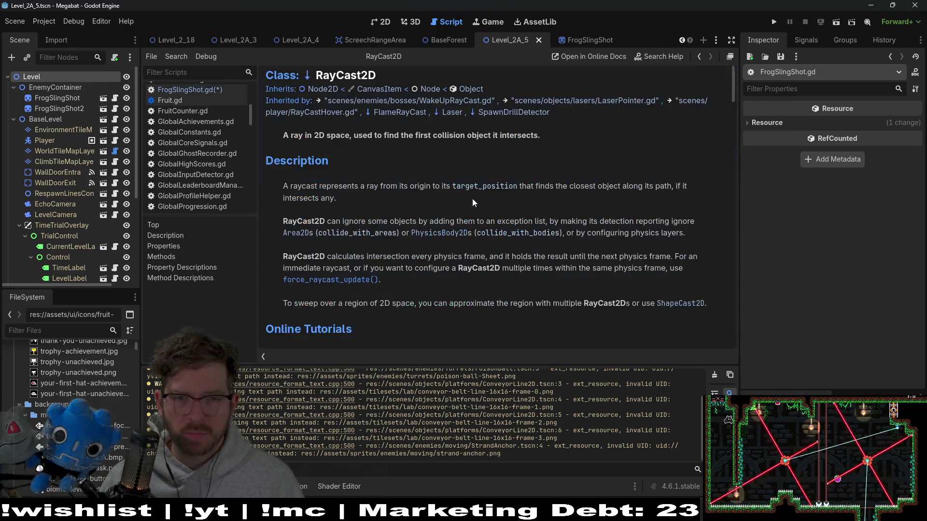
{"action": "key", "text": "ctrl+f"}
{"action": "type", "text": "collider"}
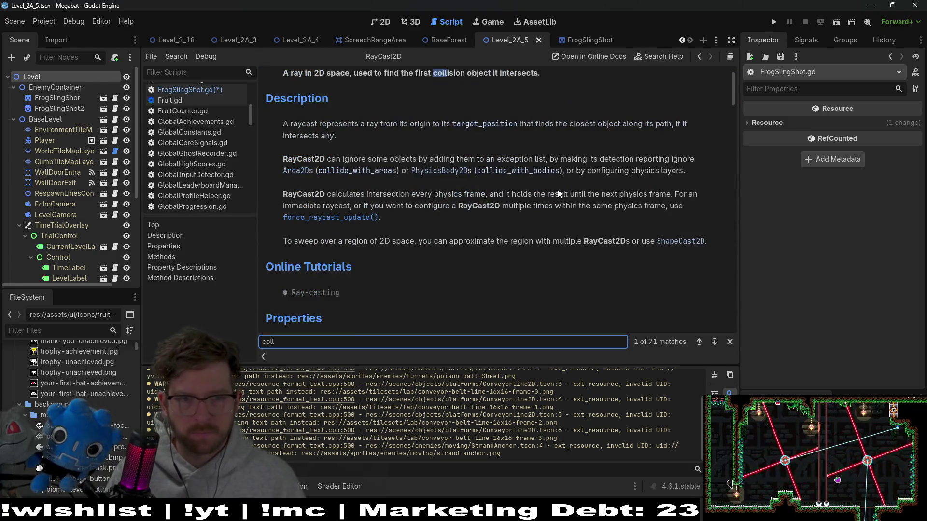
{"action": "scroll", "coordinate": [519, 152], "scroll_direction": "up", "scroll_amount": 1}
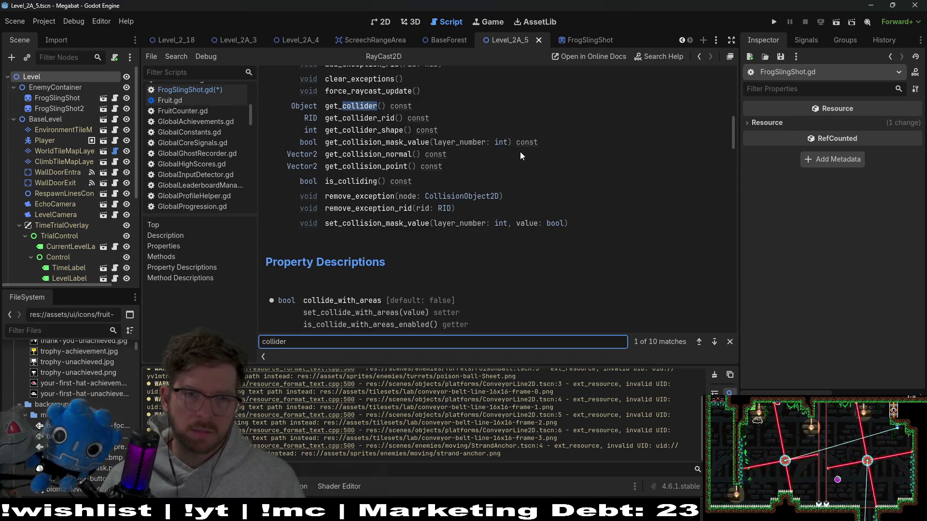
{"action": "scroll", "coordinate": [514, 140], "scroll_direction": "up", "scroll_amount": 1}
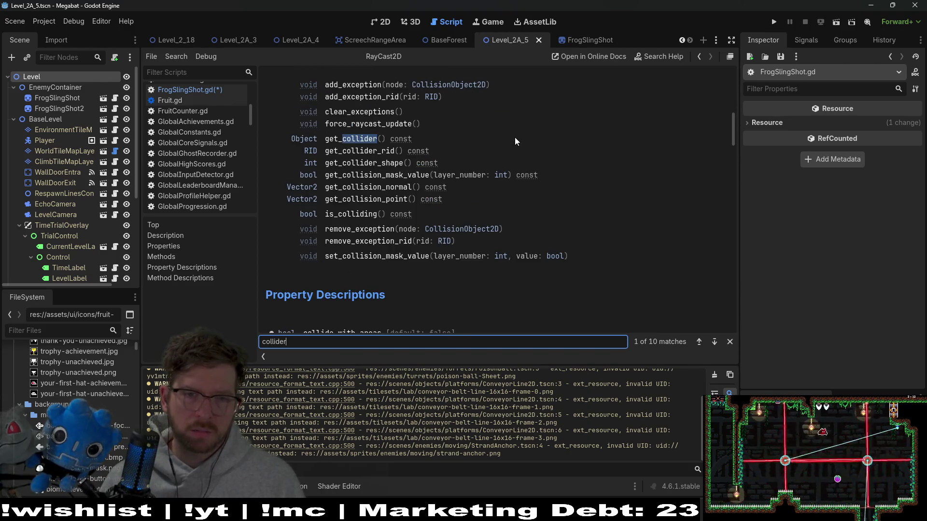
{"action": "left_click", "coordinate": [377, 206]}
{"action": "key", "text": "alt+Left"}
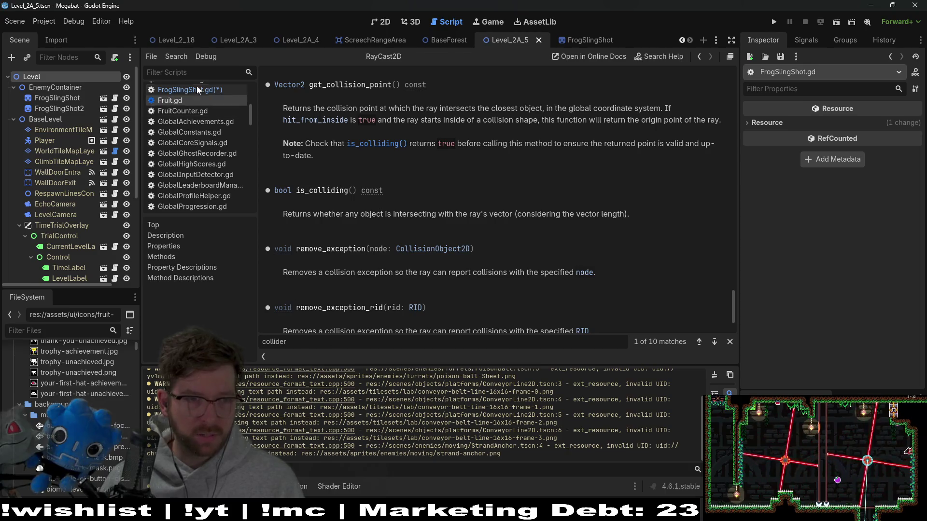
{"action": "left_click", "coordinate": [468, 355]}
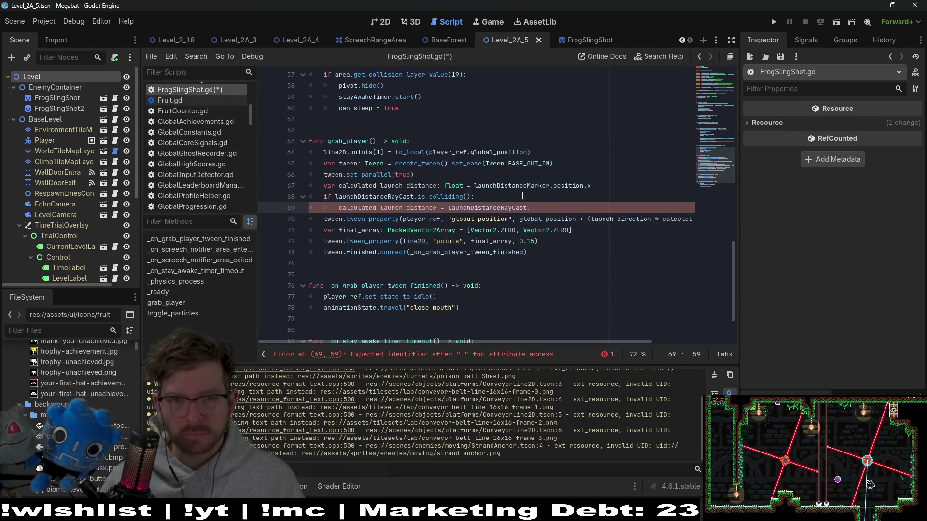
Complete line 69's assignment with launchDistanceRayCast.get_collision_point().x.
{"action": "key", "text": "BackSpace"}
{"action": "type", "text": ".get_"}
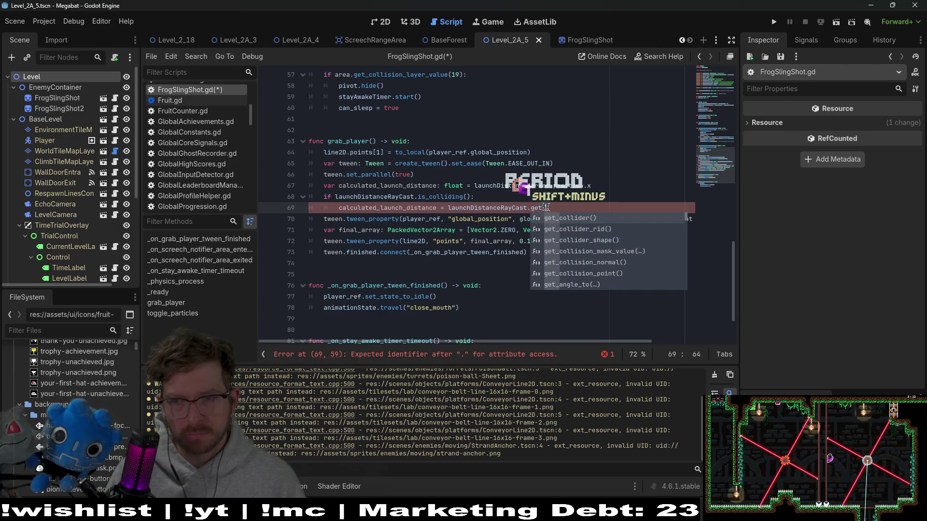
{"action": "type", "text": "collision"}
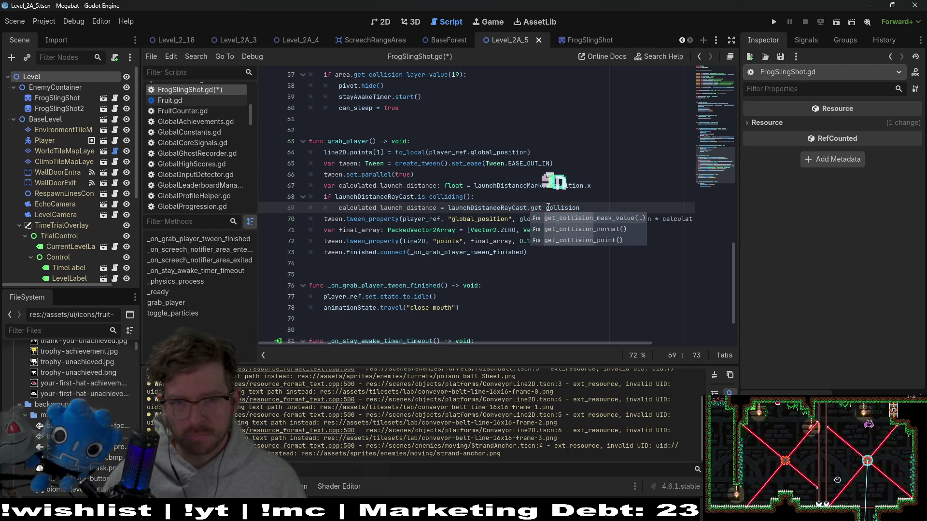
{"action": "type", "text": "_p"}
{"action": "key", "text": "Return"}
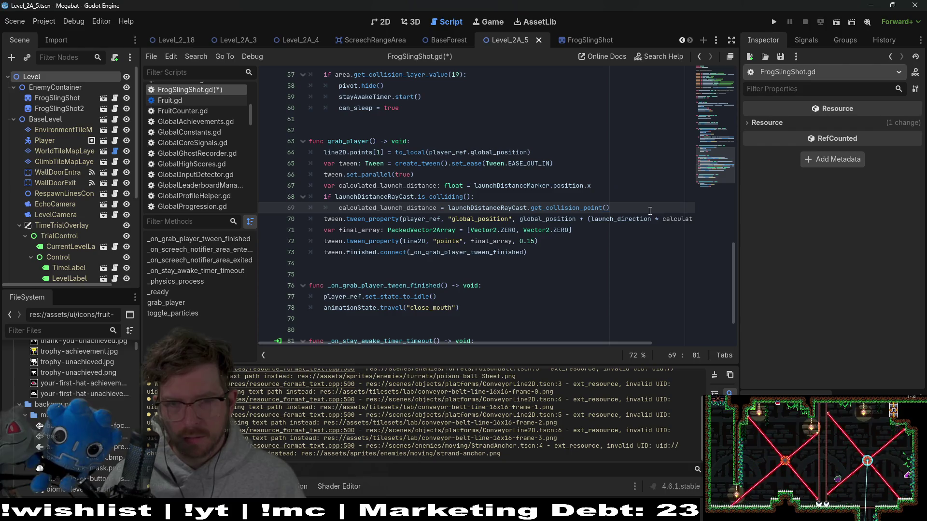
{"action": "type", "text": "."}
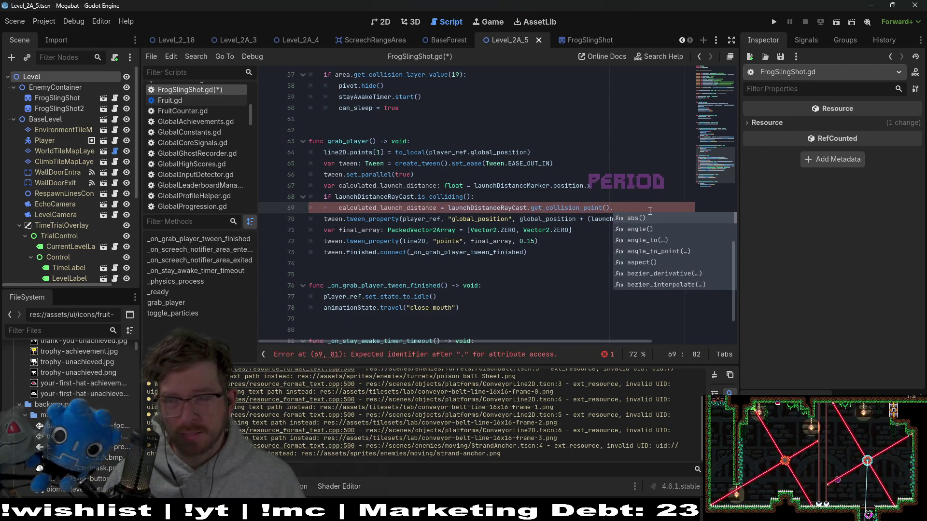
{"action": "type", "text": "x"}
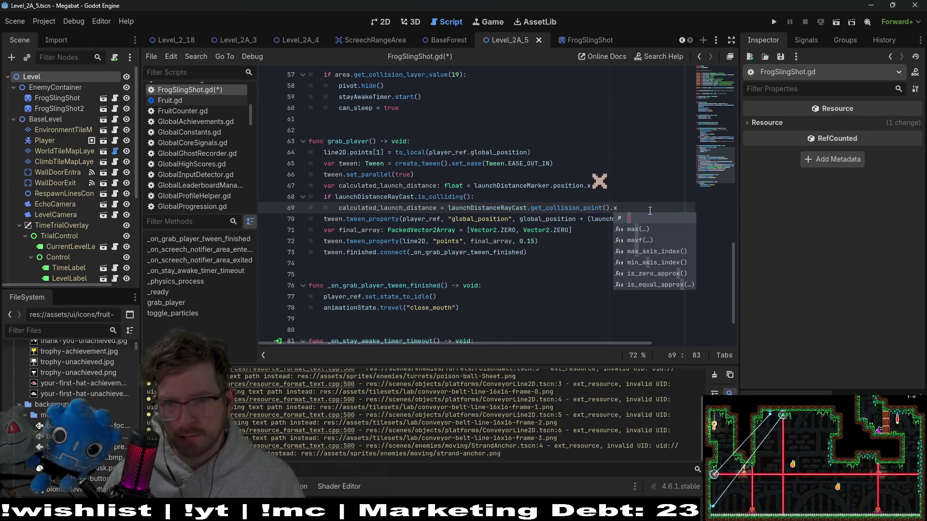
{"action": "key", "text": "Escape"}
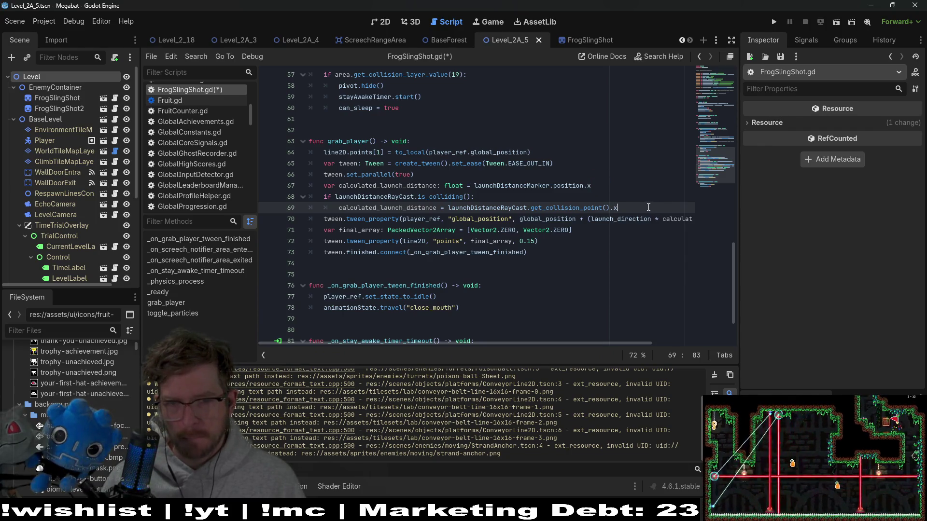
Tidy the end of line 69's collision-point assignment.
{"action": "left_click_drag", "start_coordinate": [565, 211], "coordinate": [445, 210]}
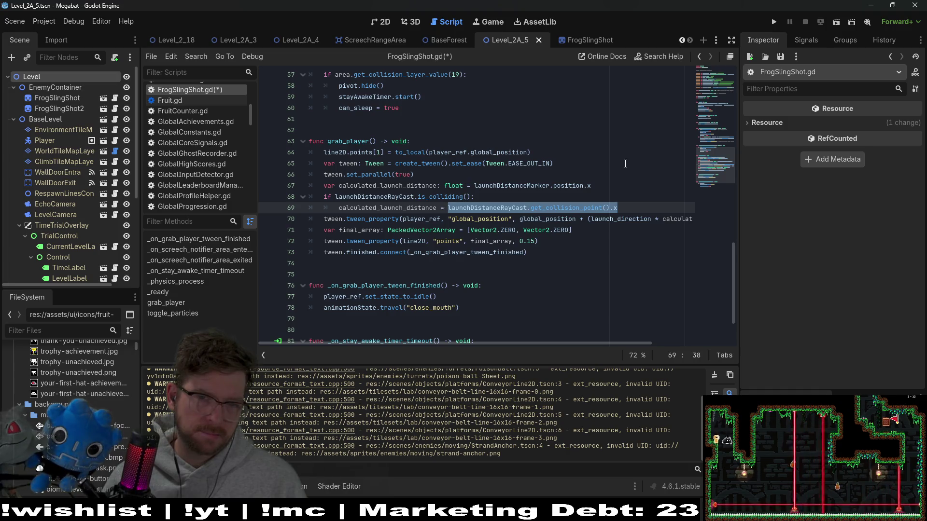
{"action": "double_click", "coordinate": [488, 207]}
{"action": "left_click", "coordinate": [627, 207]}
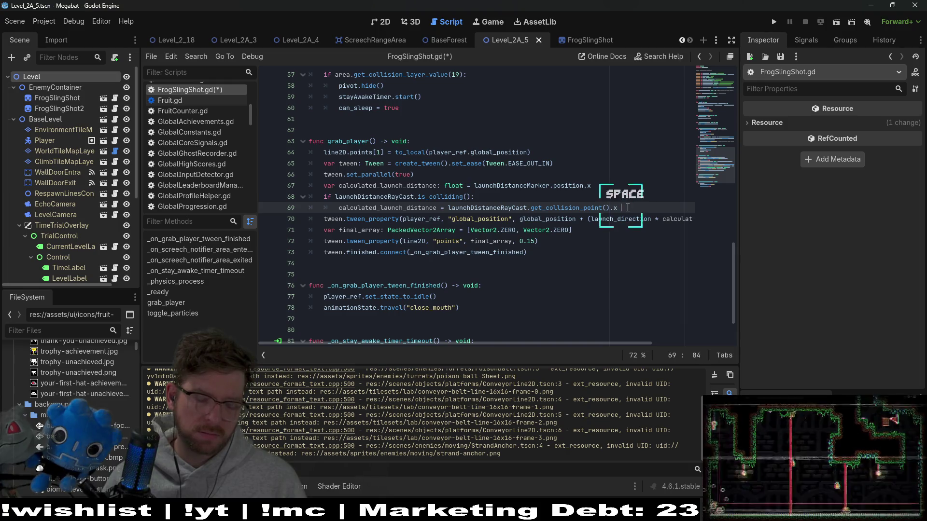
{"action": "key", "text": "BackSpace"}
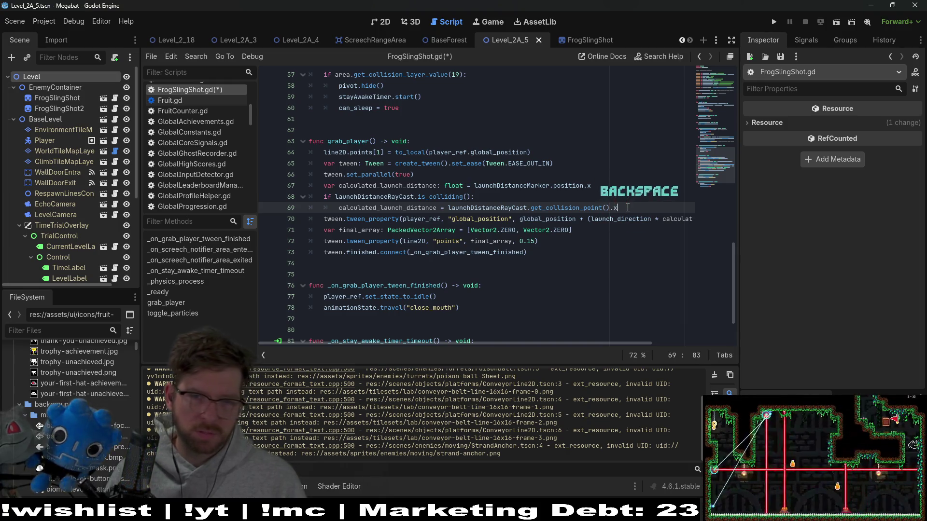
{"action": "key", "text": "ctrl+z"}
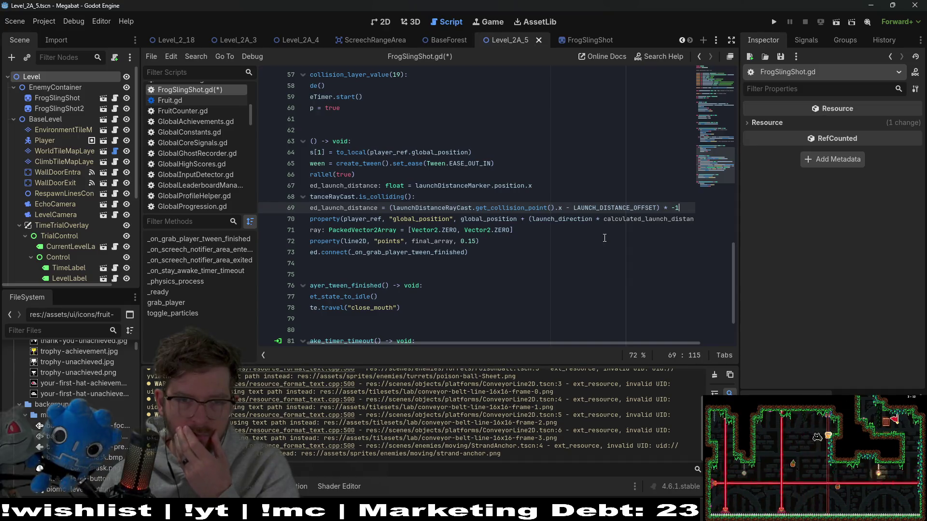
{"action": "left_click", "coordinate": [561, 209]}
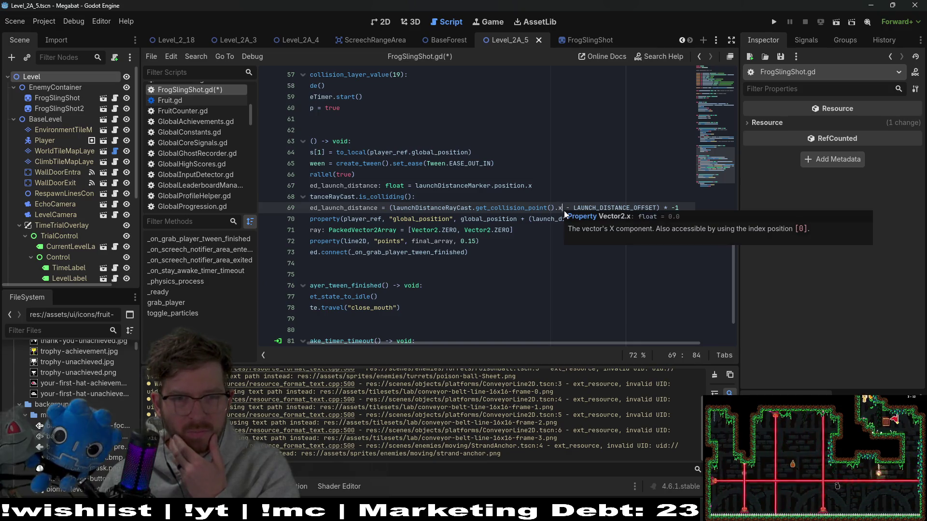
Add print(launchDistanceRayCast.get_collision_point().x) above line 69, save, and show the 2D view.
{"action": "mouse_move", "coordinate": [564, 211]}
{"action": "left_mouse_down"}
{"action": "mouse_move", "coordinate": [385, 206]}
{"action": "mouse_move", "coordinate": [393, 206]}
{"action": "left_mouse_up"}
{"action": "key", "text": "ctrl+c"}
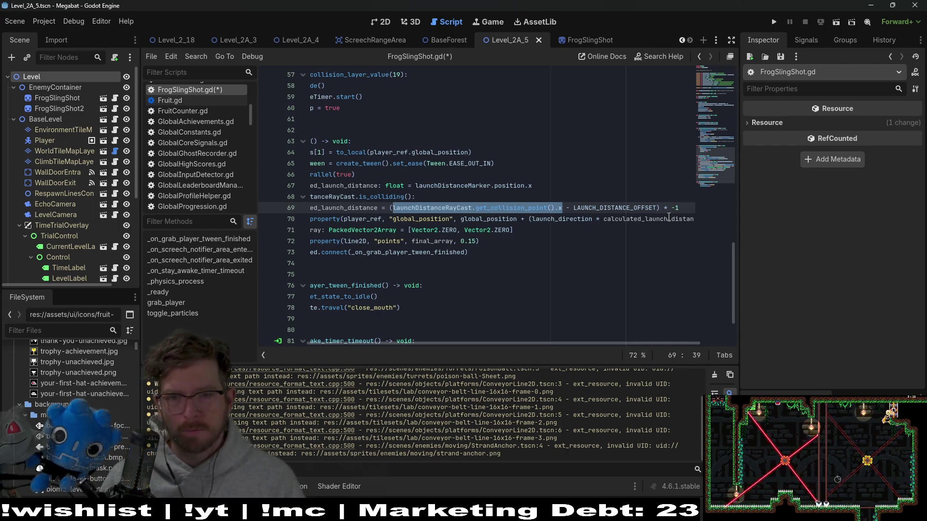
{"action": "key", "text": "Home"}
{"action": "key", "text": "Return"}
{"action": "key", "text": "Up"}
{"action": "type", "text": "print"}
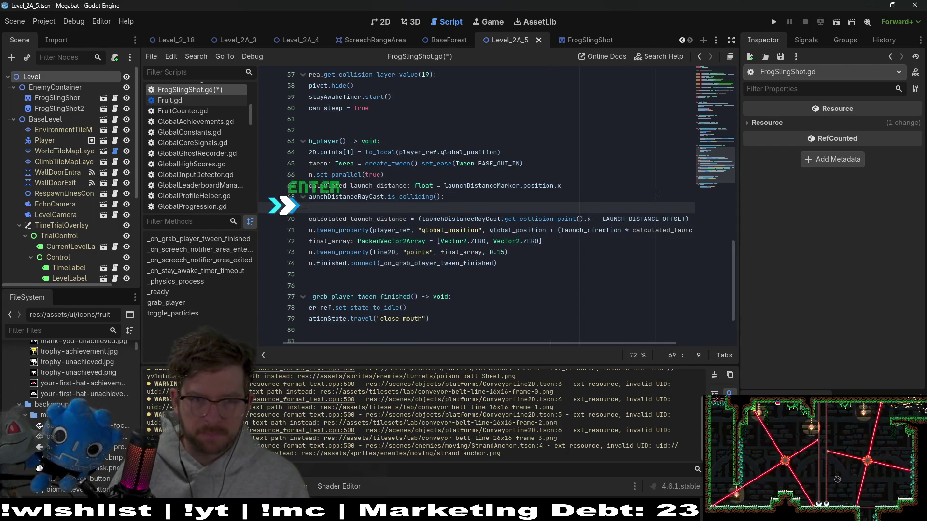
{"action": "type", "text": "("}
{"action": "key", "text": "ctrl+v"}
{"action": "key", "text": "ctrl+s"}
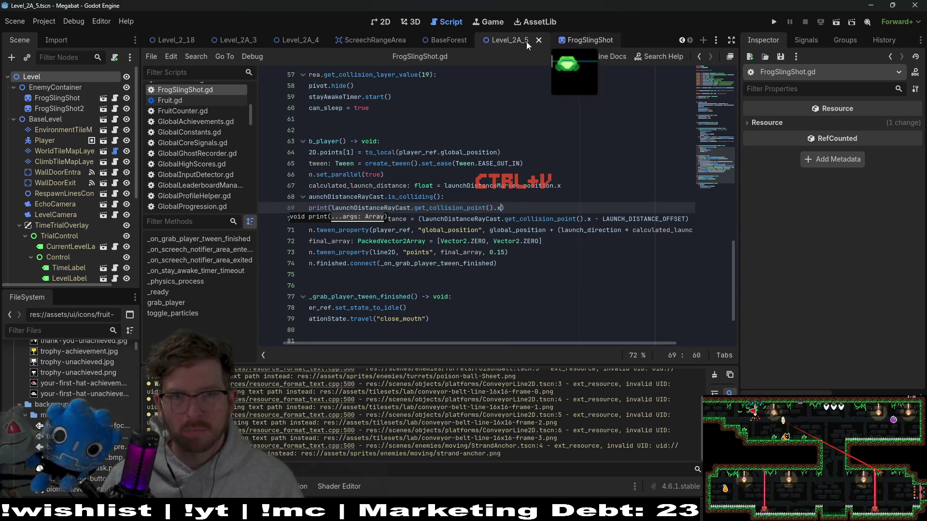
{"action": "left_click", "coordinate": [377, 22]}
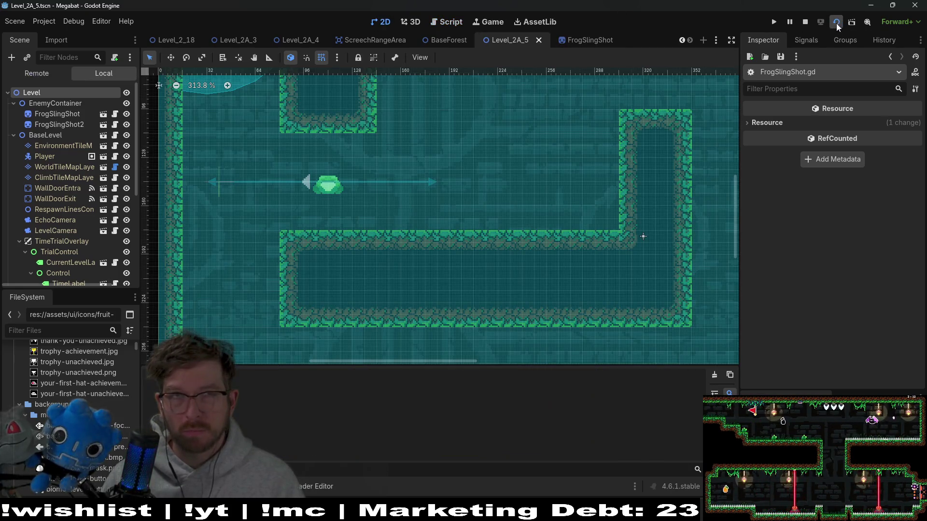
{"action": "left_click", "coordinate": [836, 23]}
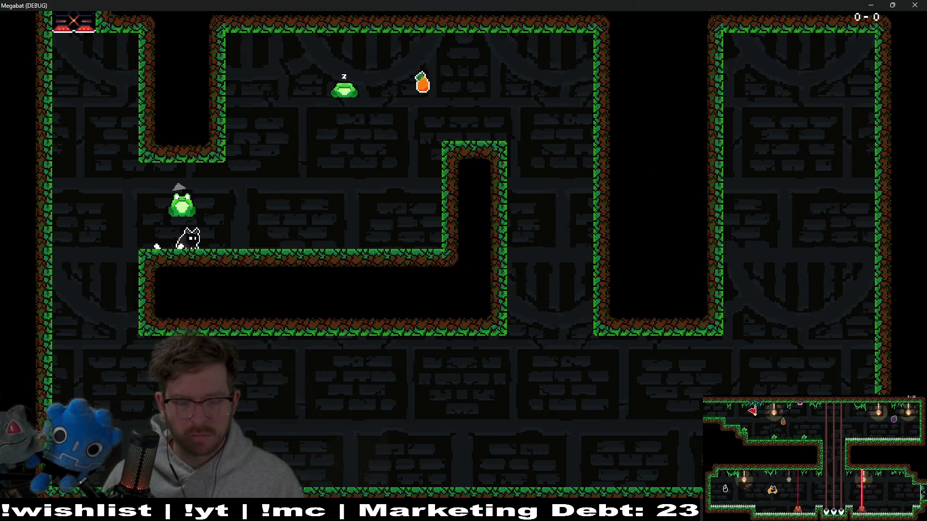
{"action": "mouse_move", "coordinate": [759, 5]}
{"action": "left_mouse_down"}
{"action": "mouse_move", "coordinate": [618, 109]}
{"action": "mouse_move", "coordinate": [601, 82]}
{"action": "left_mouse_up"}
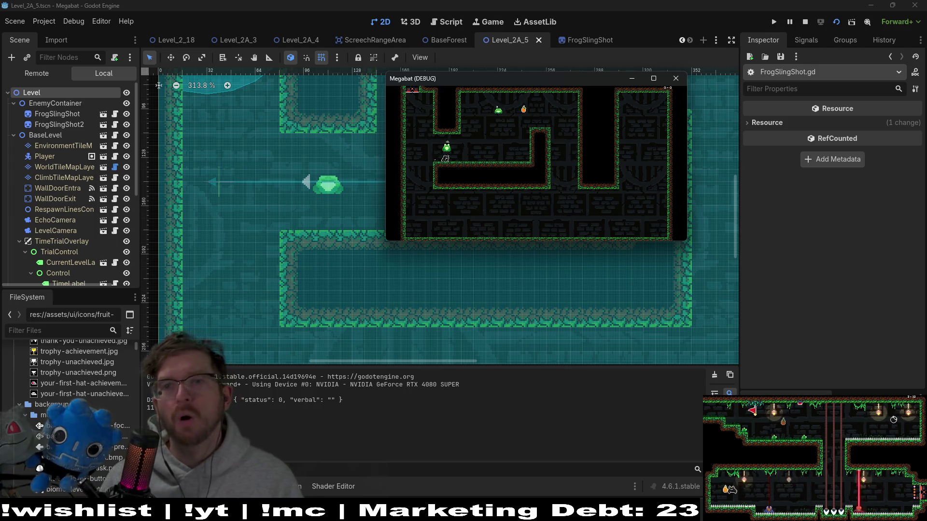
{"action": "left_click", "coordinate": [676, 78]}
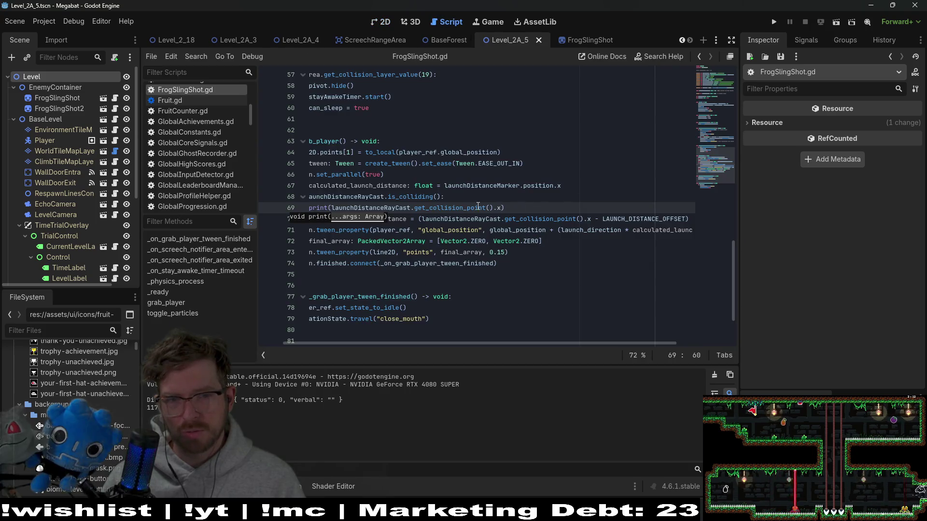
Cut the collision-point expression out of the print call.
{"action": "left_click", "coordinate": [498, 207]}
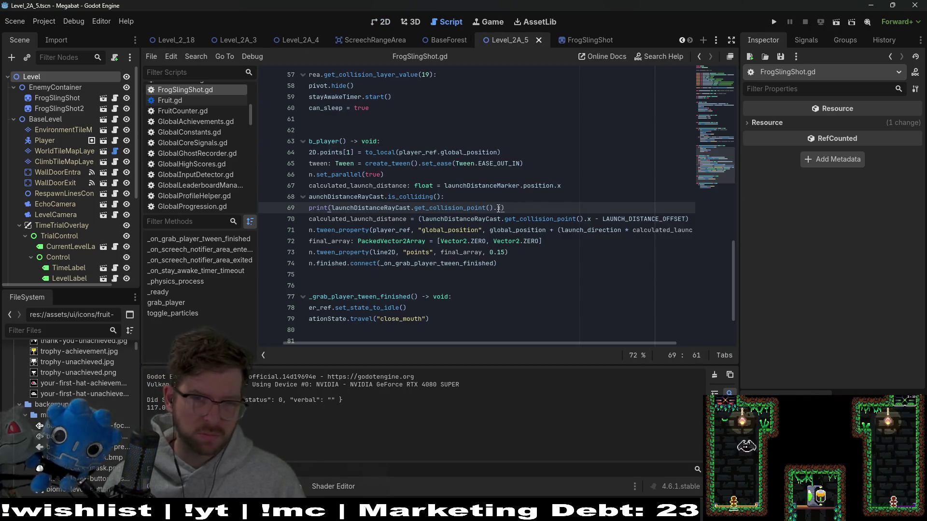
{"action": "type", "text": ".to"}
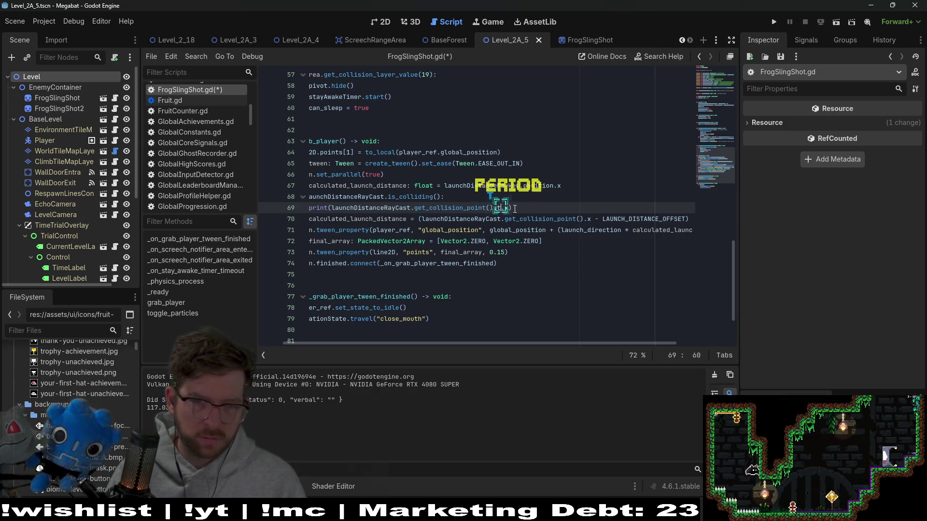
{"action": "type", "text": "_"}
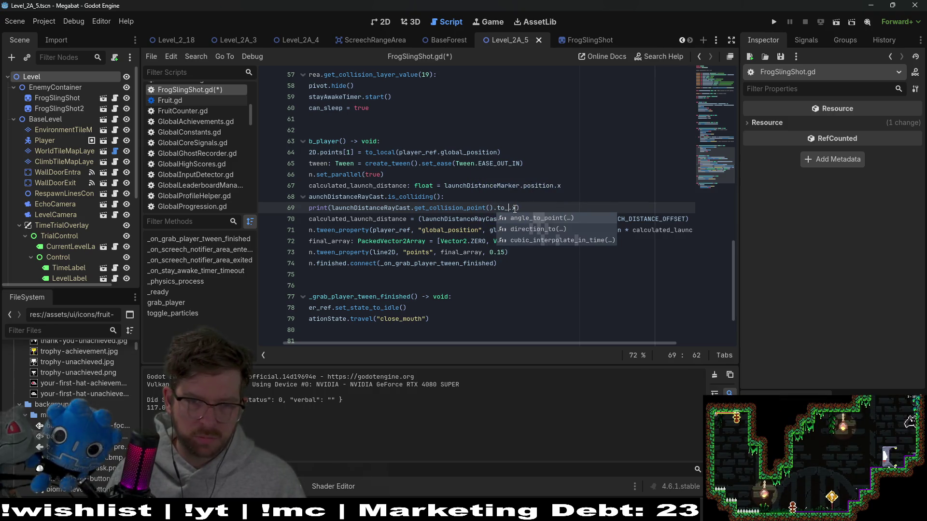
{"action": "key", "text": "BackSpace"}
{"action": "key", "text": "BackSpace"}
{"action": "key", "text": "BackSpace"}
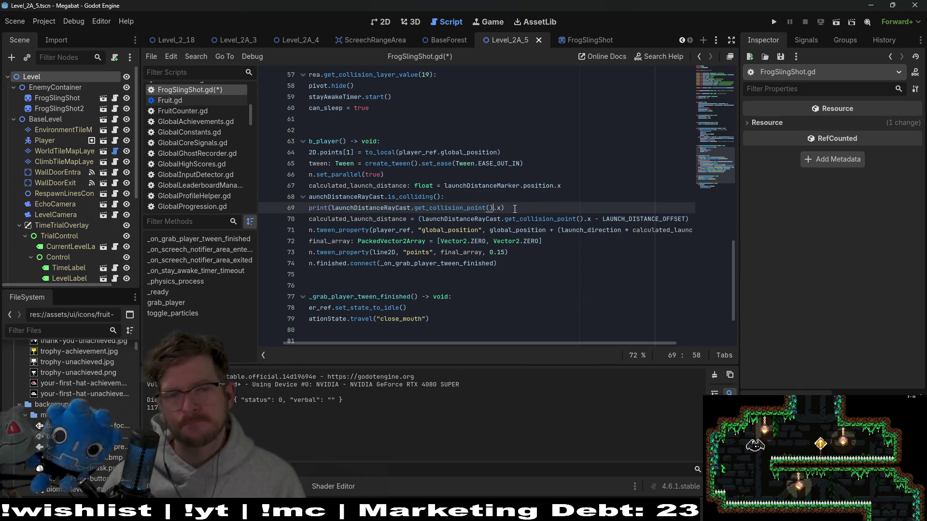
{"action": "mouse_move", "coordinate": [501, 208]}
{"action": "left_mouse_down"}
{"action": "mouse_move", "coordinate": [311, 207]}
{"action": "mouse_move", "coordinate": [363, 204]}
{"action": "left_mouse_up"}
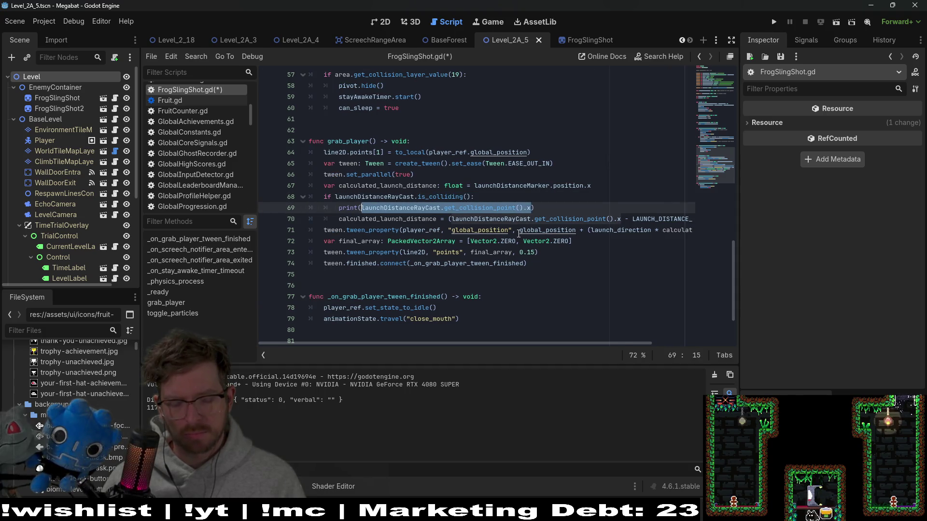
{"action": "key", "text": "ctrl+x"}
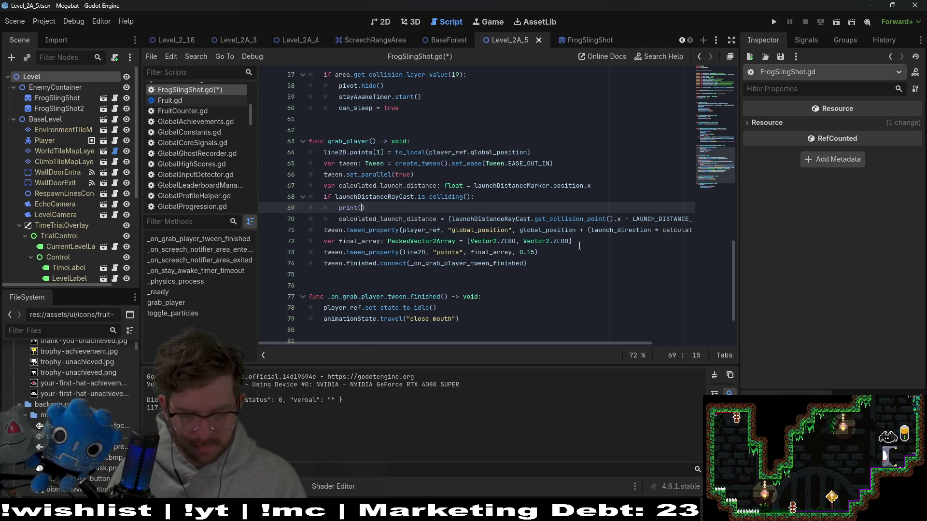
Print global_position.distance_to(launchDistanceRayCast.get_collision_point()), save, and show the 2D view.
{"action": "type", "text": "global_po"}
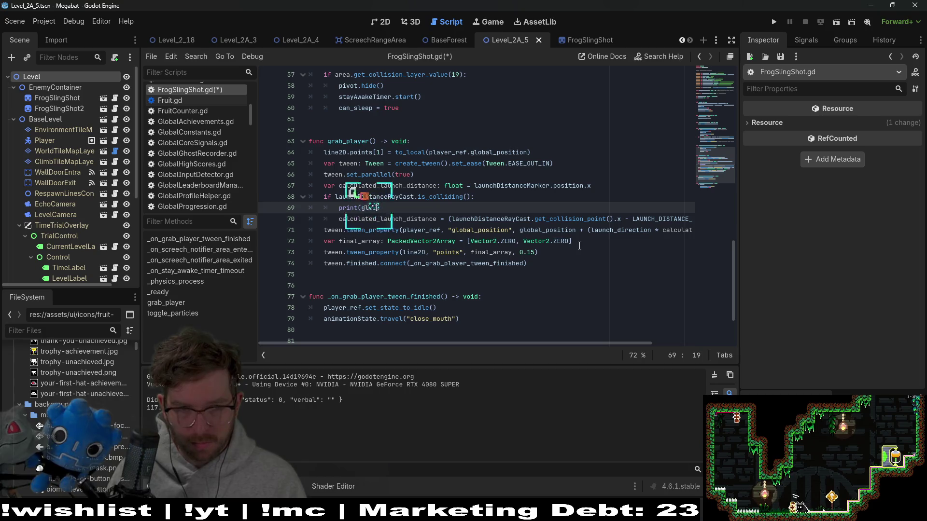
{"action": "key", "text": "Return"}
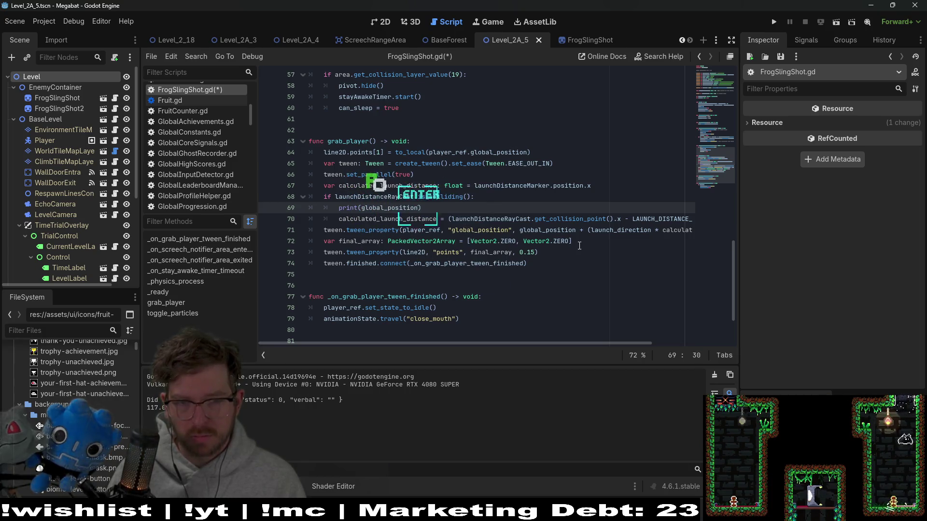
{"action": "type", "text": ".dis"}
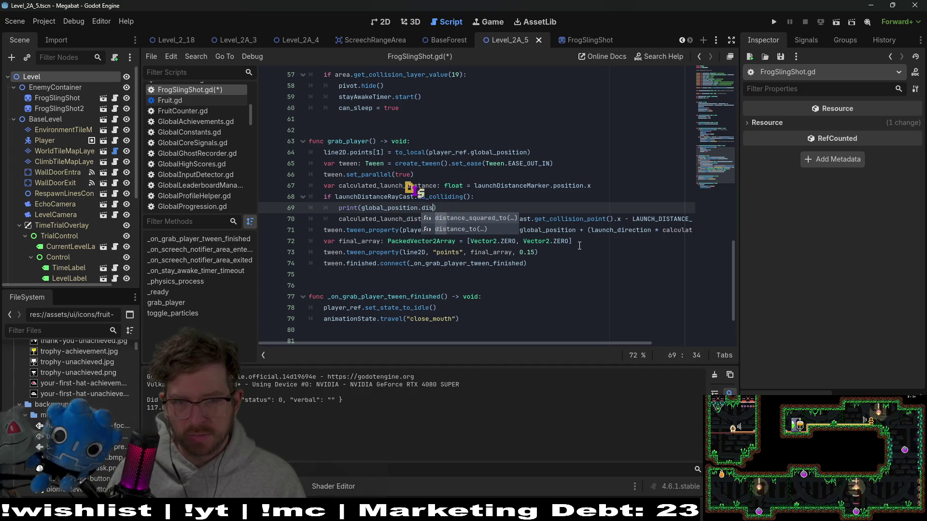
{"action": "key", "text": "Down"}
{"action": "key", "text": "Return"}
{"action": "key", "text": "ctrl+v"}
{"action": "key", "text": "BackSpace"}
{"action": "key", "text": "BackSpace"}
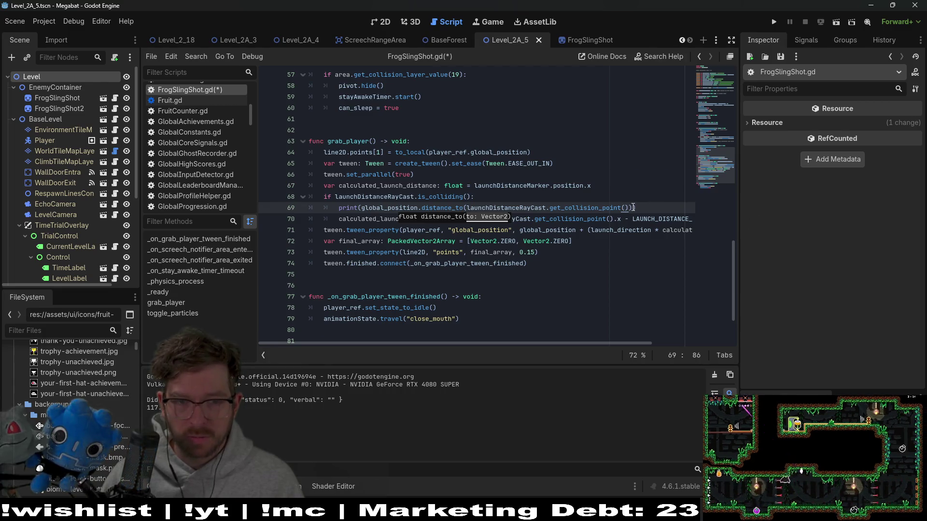
{"action": "type", "text": "))"}
{"action": "key", "text": "ctrl+s"}
{"action": "left_click", "coordinate": [385, 25]}
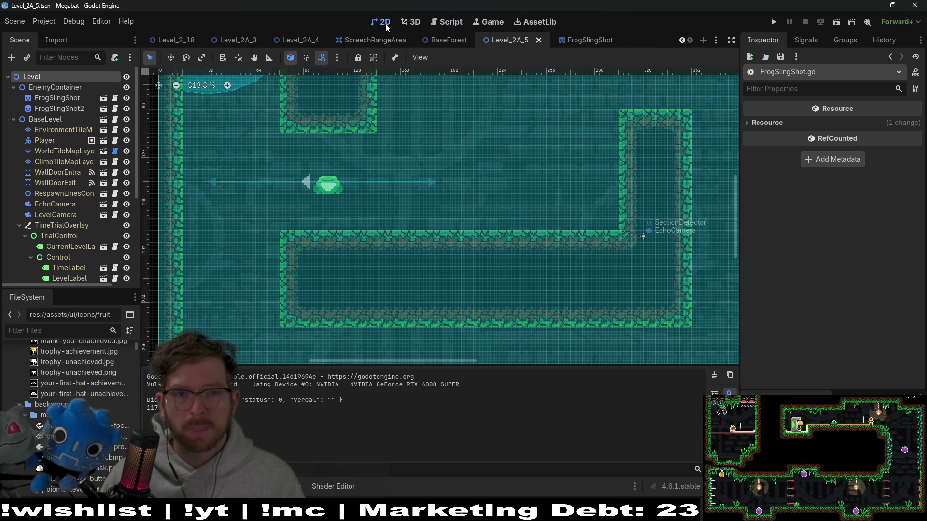
Run Level_2A_5 to log the printed distance, close the game, and reopen FrogSlingShot.gd.
{"action": "left_click", "coordinate": [841, 20]}
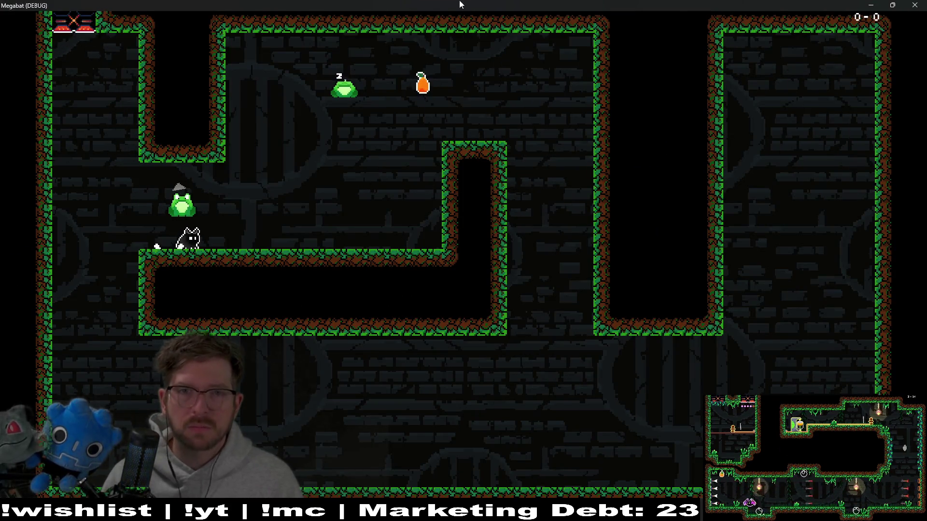
{"action": "key", "text": "super+Down"}
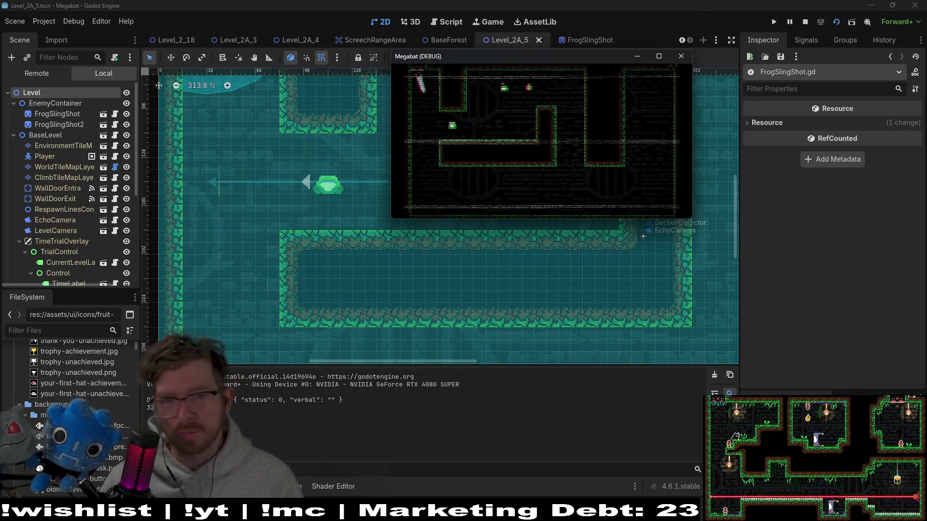
{"action": "double_click", "coordinate": [583, 59]}
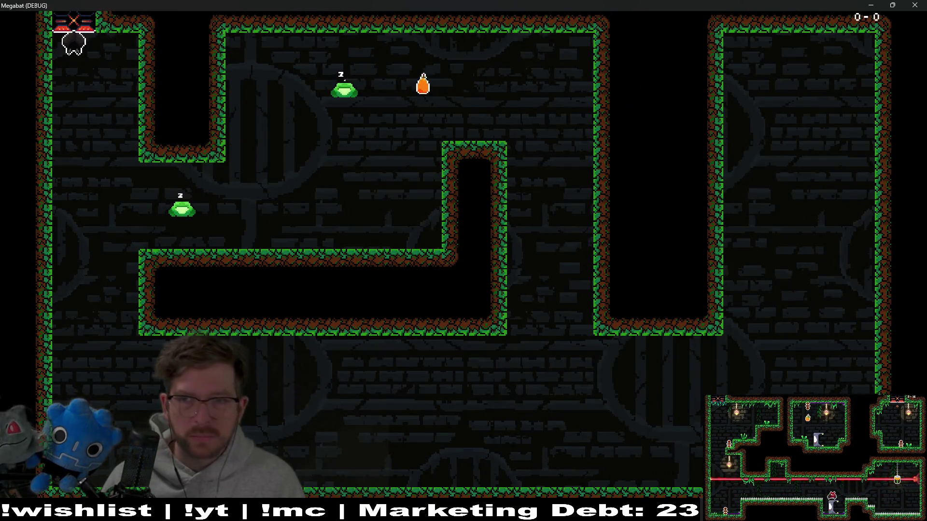
{"action": "left_click", "coordinate": [914, 5]}
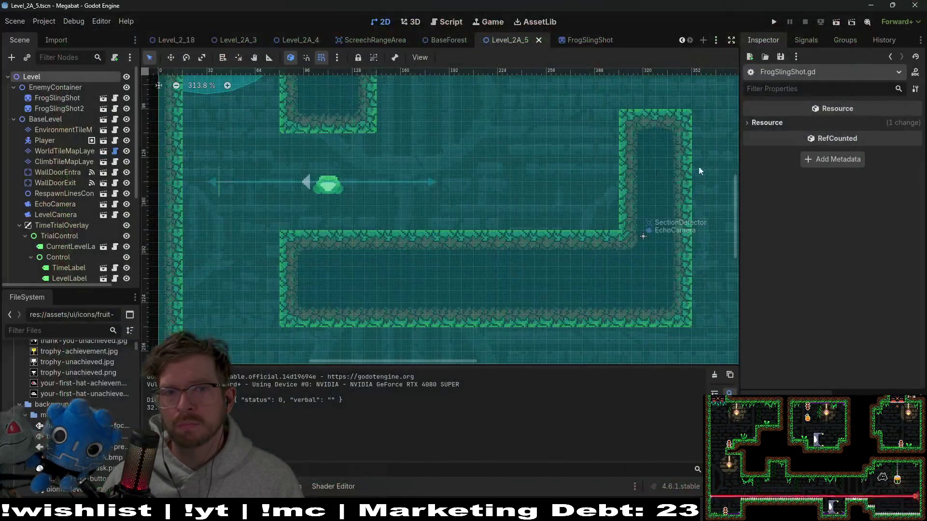
{"action": "left_click", "coordinate": [444, 22]}
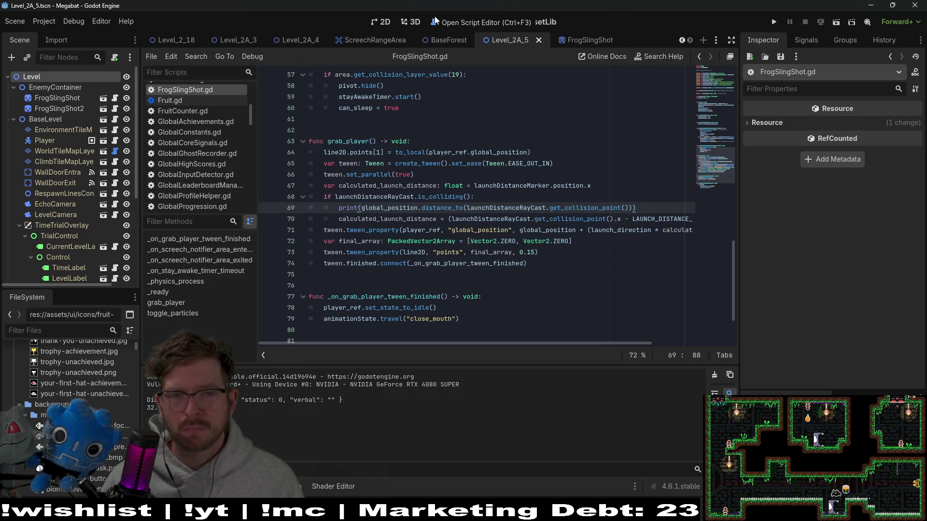
{"action": "left_click", "coordinate": [384, 22]}
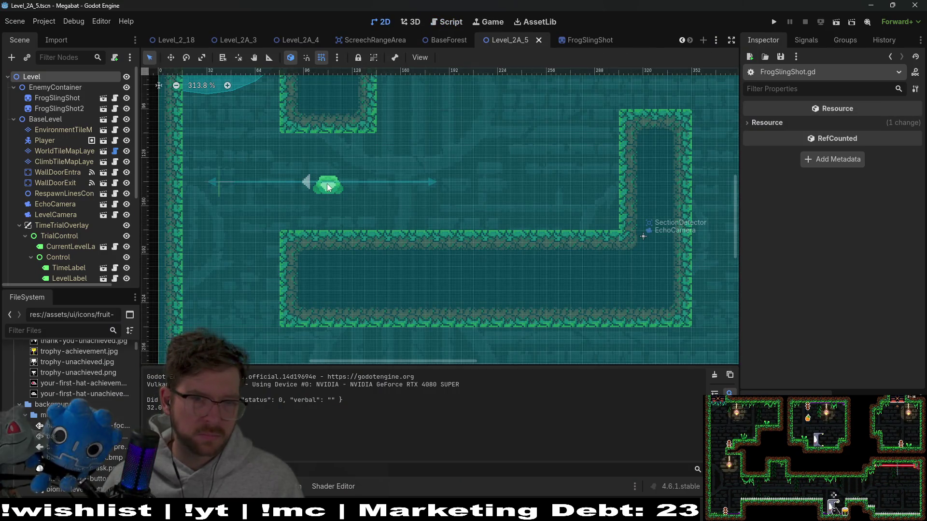
{"action": "scroll", "coordinate": [330, 174], "scroll_direction": "up", "scroll_amount": 3}
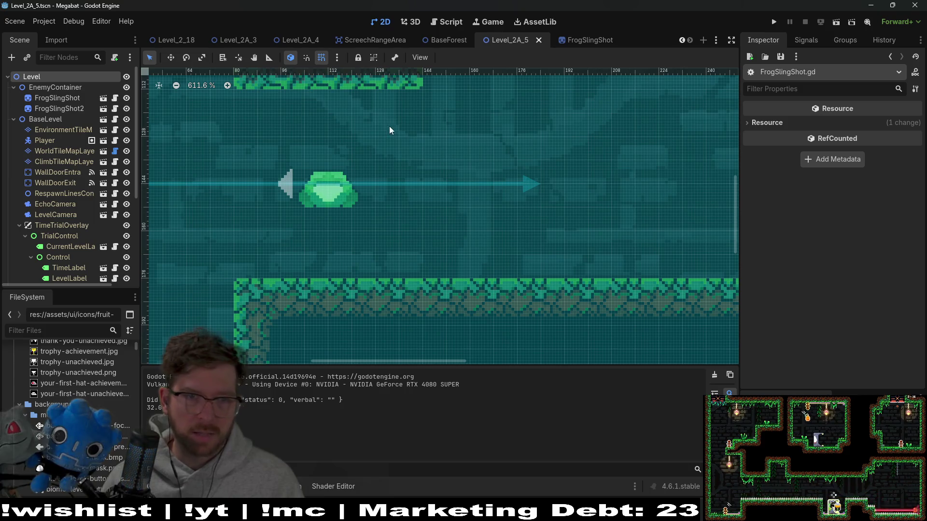
{"action": "scroll", "coordinate": [390, 129], "scroll_direction": "up", "scroll_amount": 2}
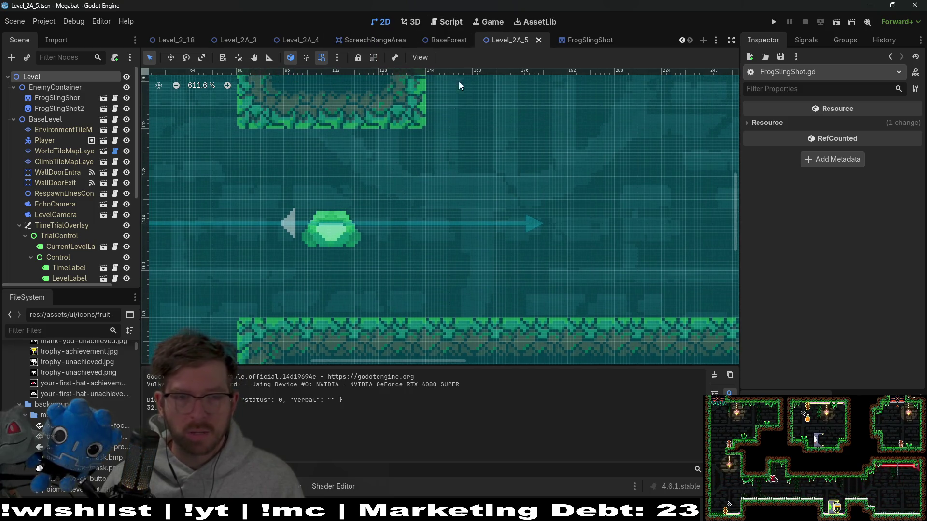
{"action": "left_click", "coordinate": [447, 22]}
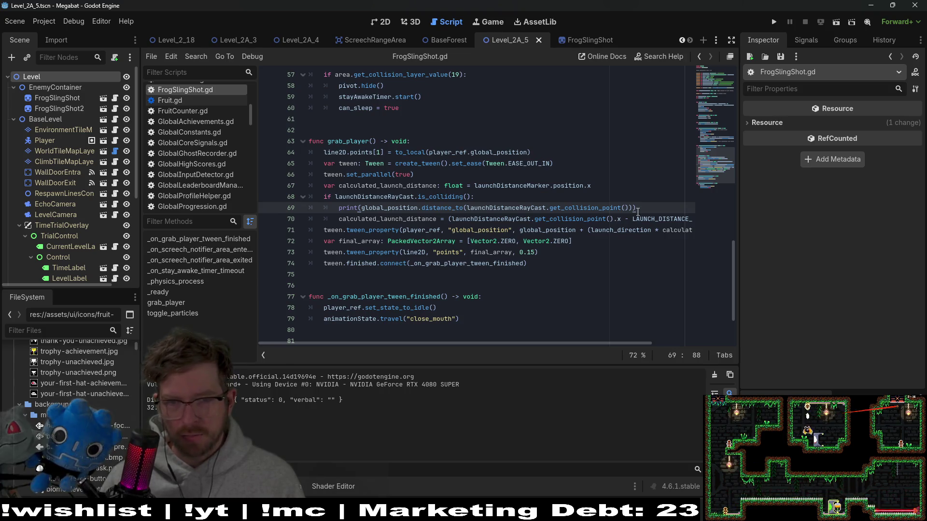
Replace the print with var distance: float = global_position.distance_to(the raycast collision point).
{"action": "left_click_drag", "start_coordinate": [621, 219], "coordinate": [452, 218]}
{"action": "left_click_drag", "start_coordinate": [361, 207], "coordinate": [633, 204]}
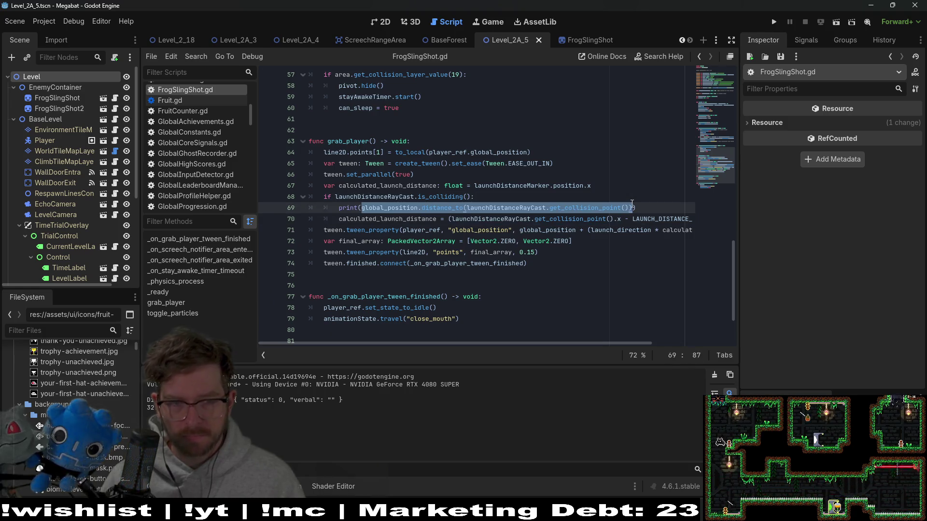
{"action": "key", "text": "ctrl+x"}
{"action": "left_click_drag", "start_coordinate": [488, 208], "coordinate": [488, 199]}
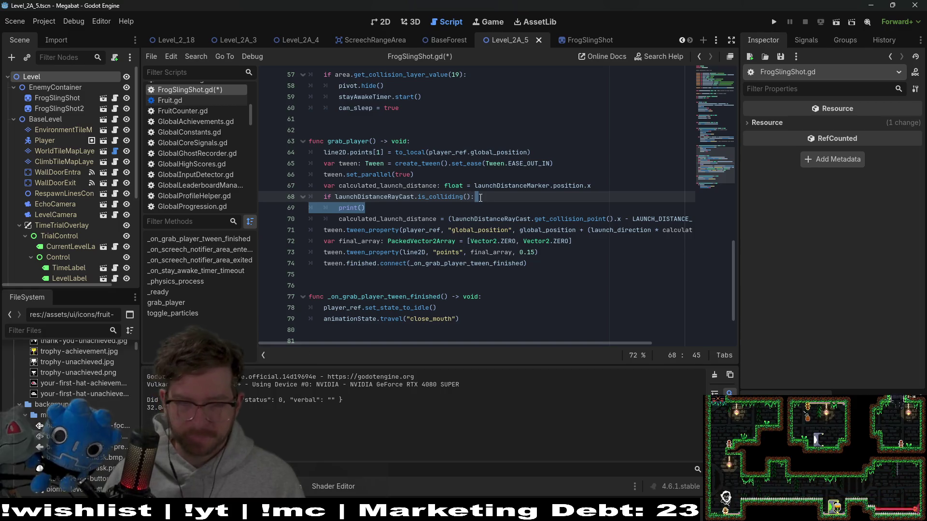
{"action": "key", "text": "BackSpace"}
{"action": "key", "text": "Return"}
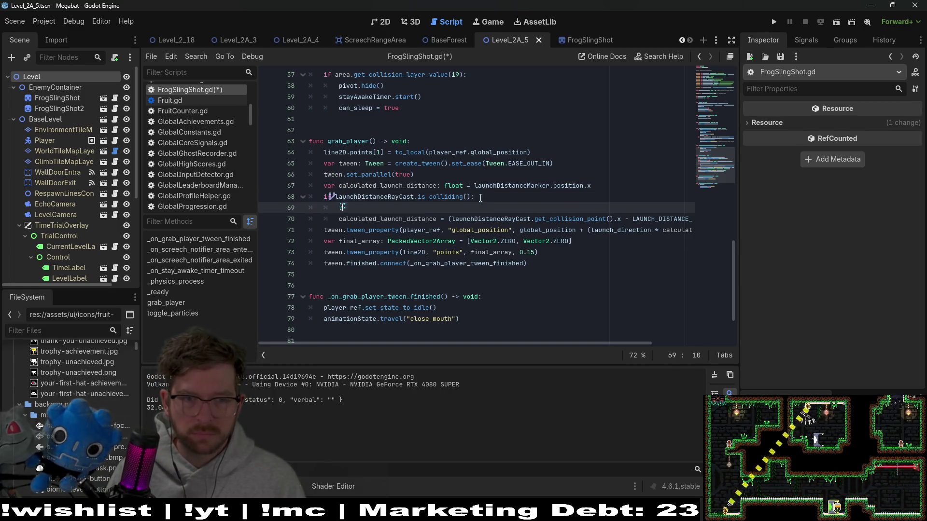
{"action": "type", "text": "vardist"}
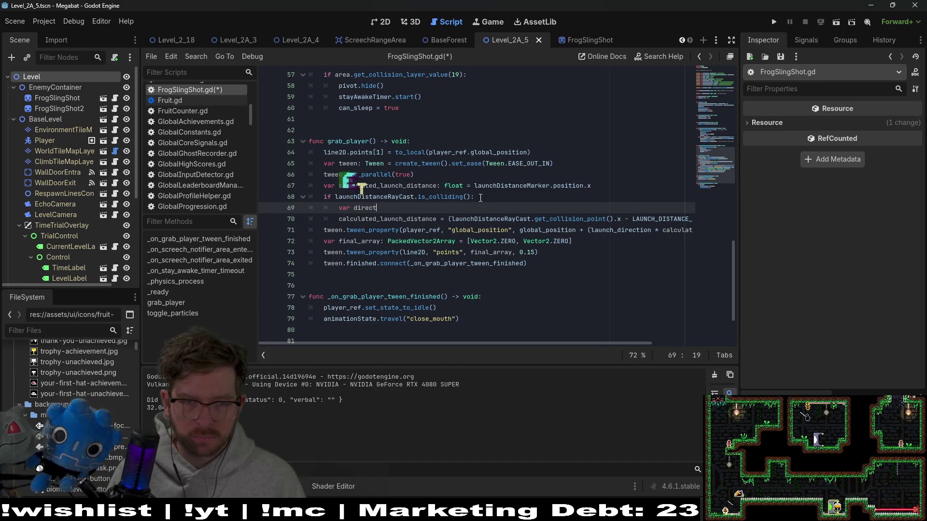
{"action": "type", "text": "ance"}
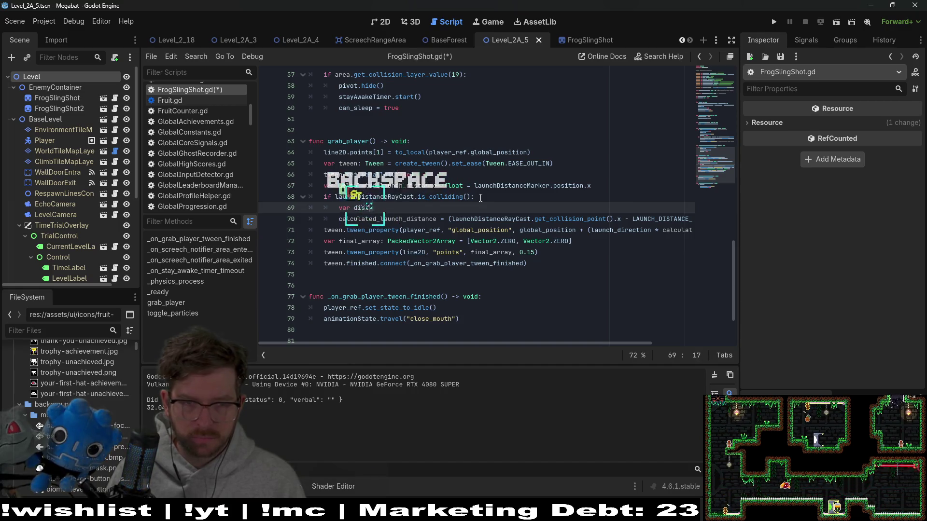
{"action": "type", "text": ": fl"}
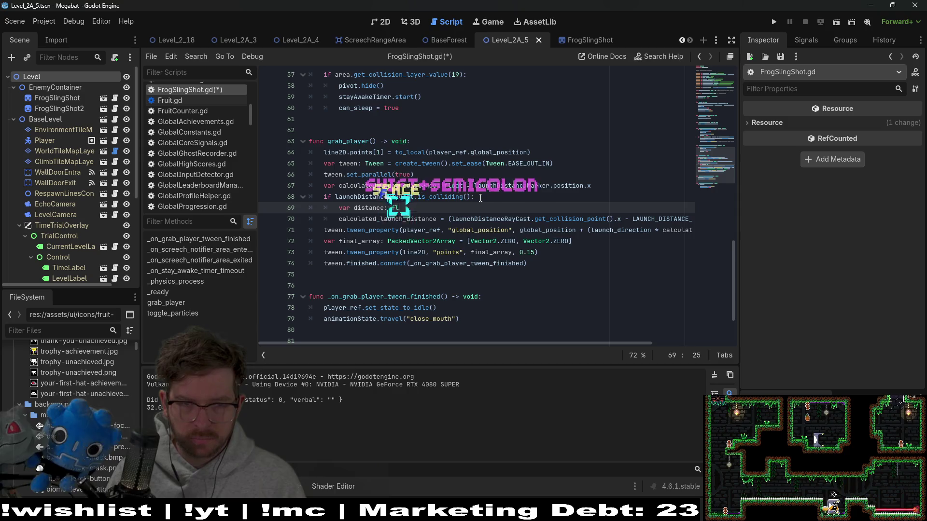
{"action": "type", "text": "oat = global_position.distance_to(launchDistanceRayCast.get_collision_point())"}
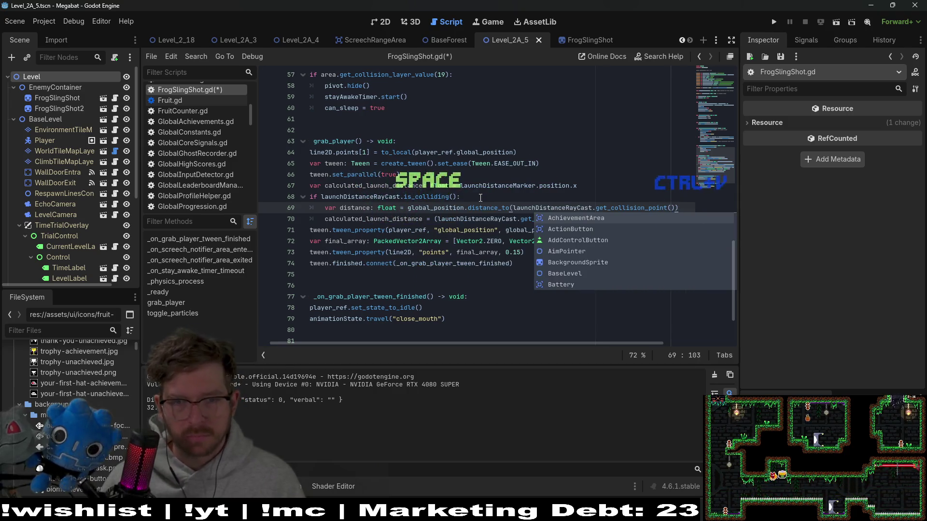
Set calculated_launch_distance to (distance - LAUNCH_DISTANCE_OFFSET), dropping the * -1.
{"action": "double_click", "coordinate": [361, 206]}
{"action": "left_click_drag", "start_coordinate": [608, 221], "coordinate": [438, 220]}
{"action": "key", "text": "ctrl+v"}
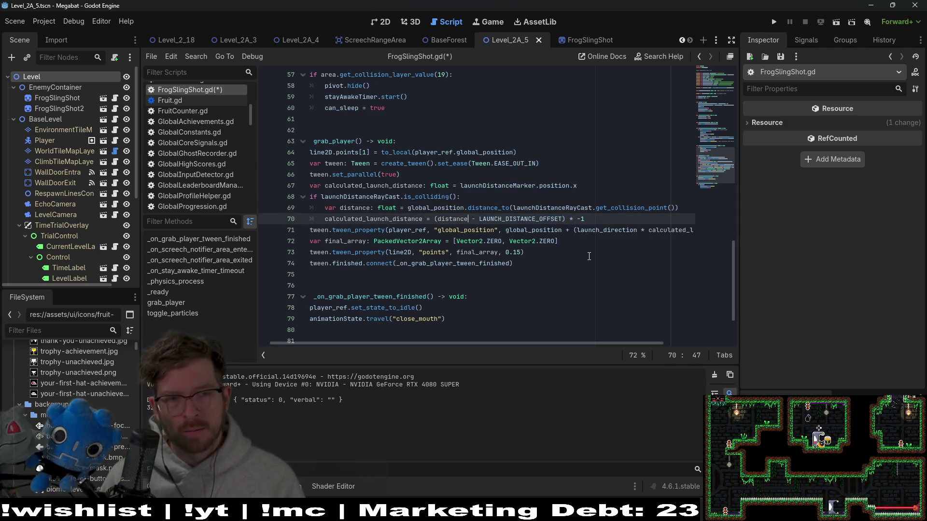
{"action": "left_click", "coordinate": [594, 219]}
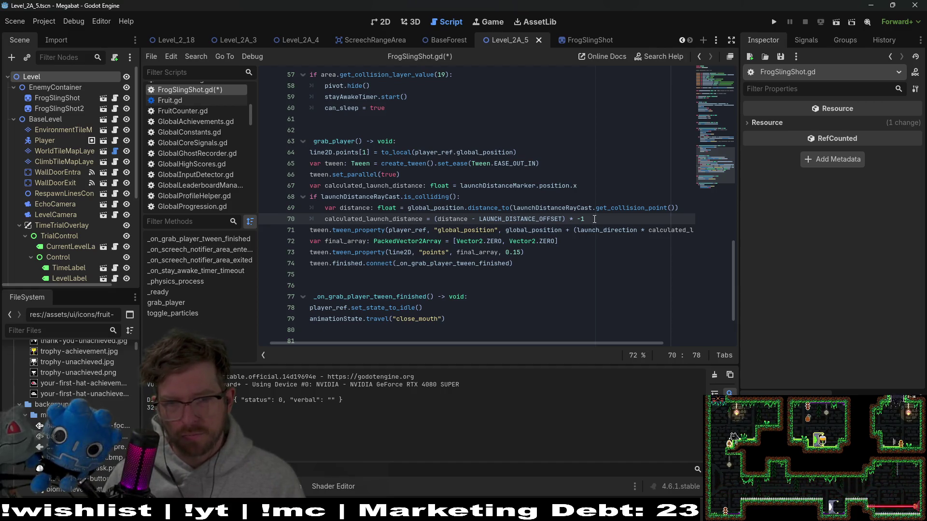
{"action": "key", "text": "BackSpace"}
{"action": "key", "text": "BackSpace"}
{"action": "key", "text": "BackSpace"}
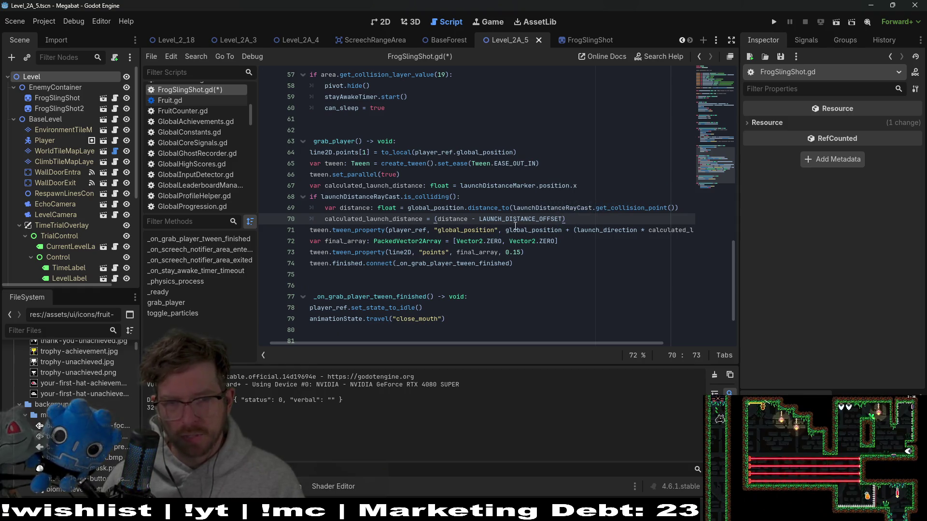
Review the distance and launch_direction references on lines 70–71.
{"action": "double_click", "coordinate": [447, 220]}
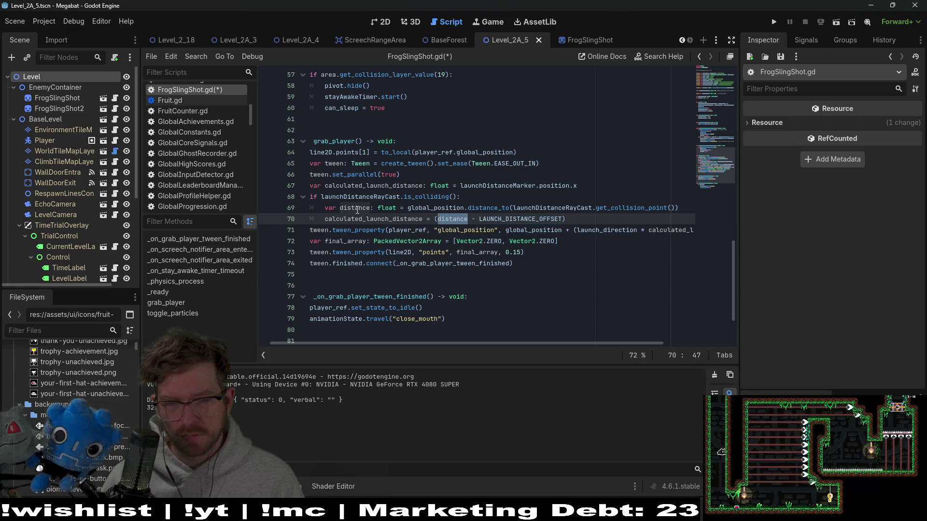
{"action": "left_click_drag", "start_coordinate": [574, 342], "coordinate": [654, 335]}
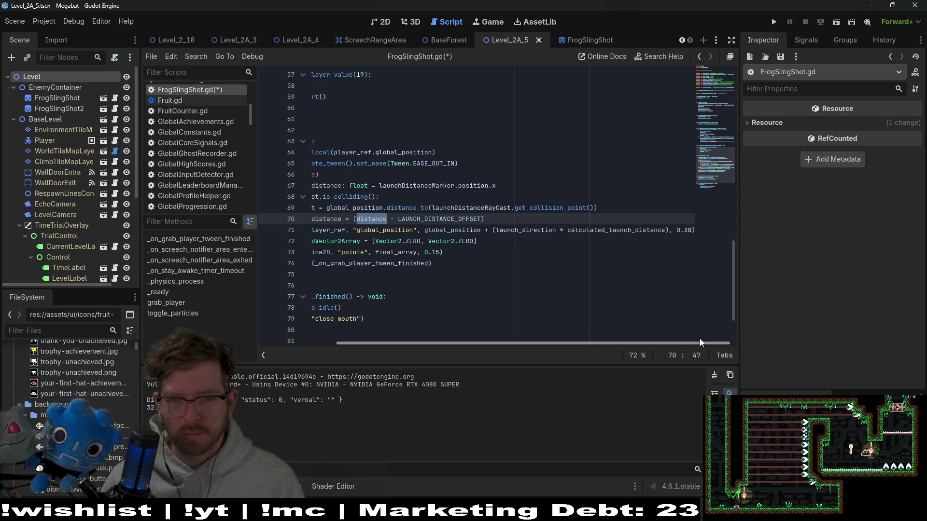
{"action": "double_click", "coordinate": [523, 230]}
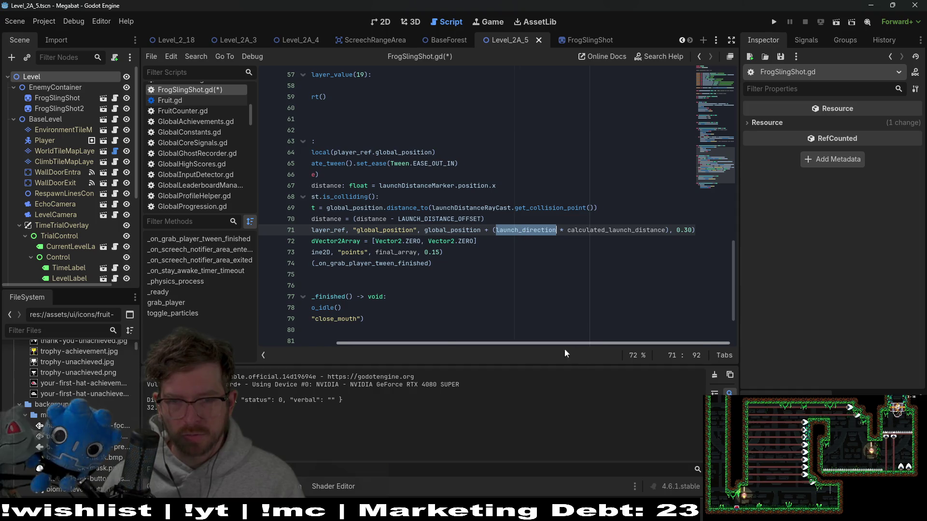
{"action": "left_click_drag", "start_coordinate": [563, 344], "coordinate": [447, 343]}
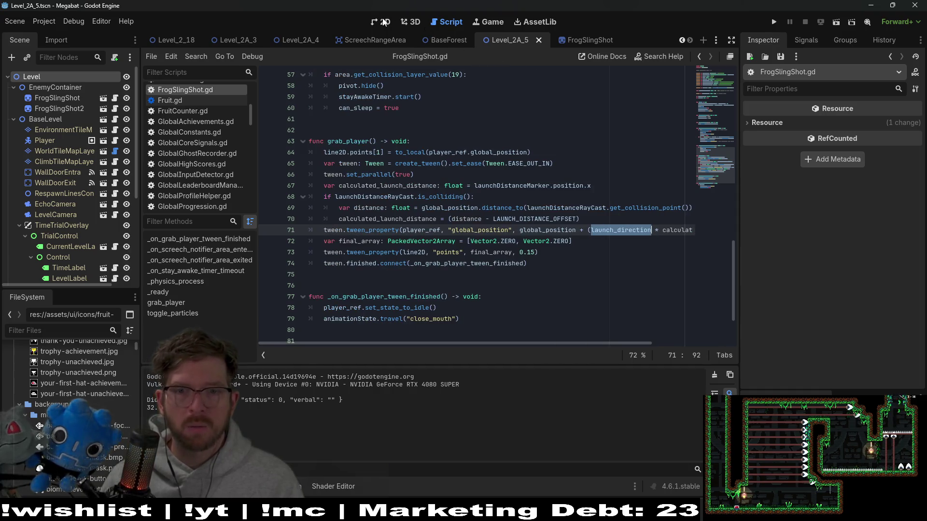
Save the script, test-run the level in the Megabat debug window, then close the game.
{"action": "key", "text": "ctrl+F1"}
{"action": "left_click", "coordinate": [832, 23]}
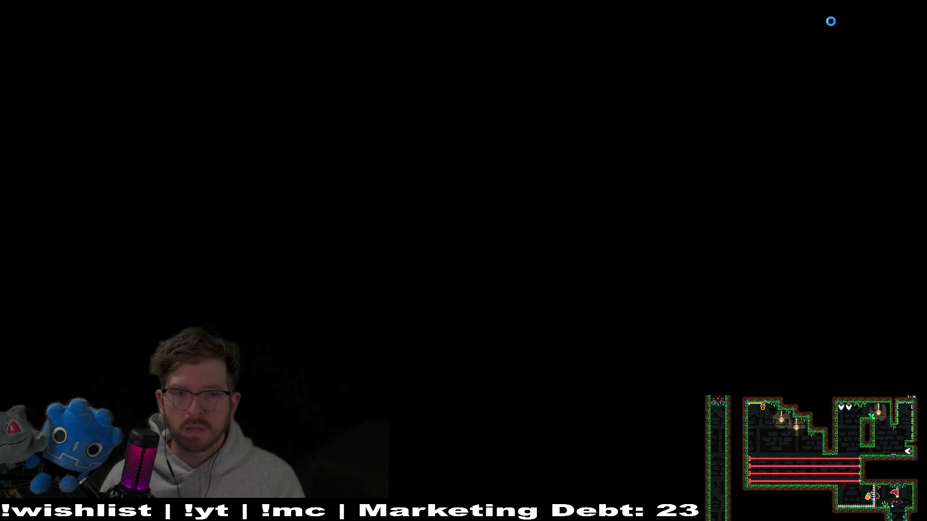
{"action": "mouse_move", "coordinate": [425, 4]}
{"action": "left_mouse_down"}
{"action": "mouse_move", "coordinate": [506, 15]}
{"action": "mouse_move", "coordinate": [535, 106]}
{"action": "mouse_move", "coordinate": [586, 96]}
{"action": "left_mouse_up"}
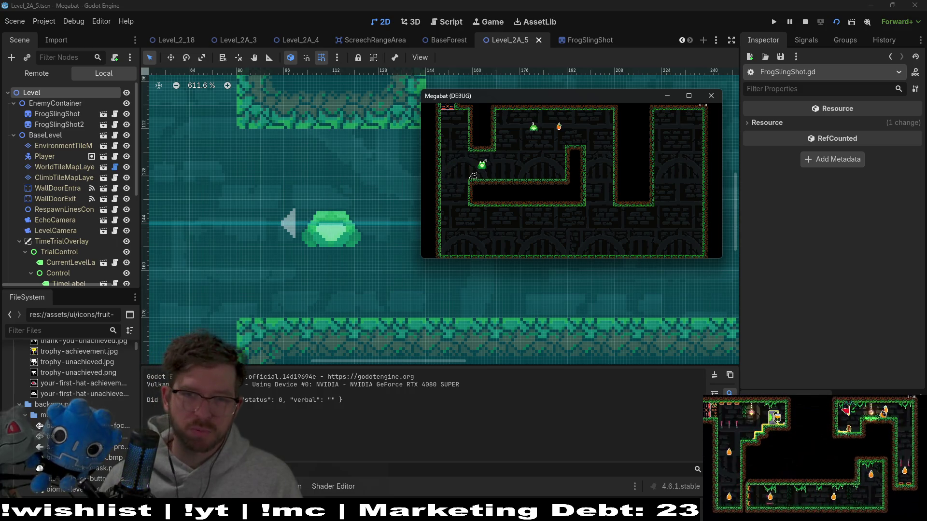
{"action": "left_click", "coordinate": [710, 101]}
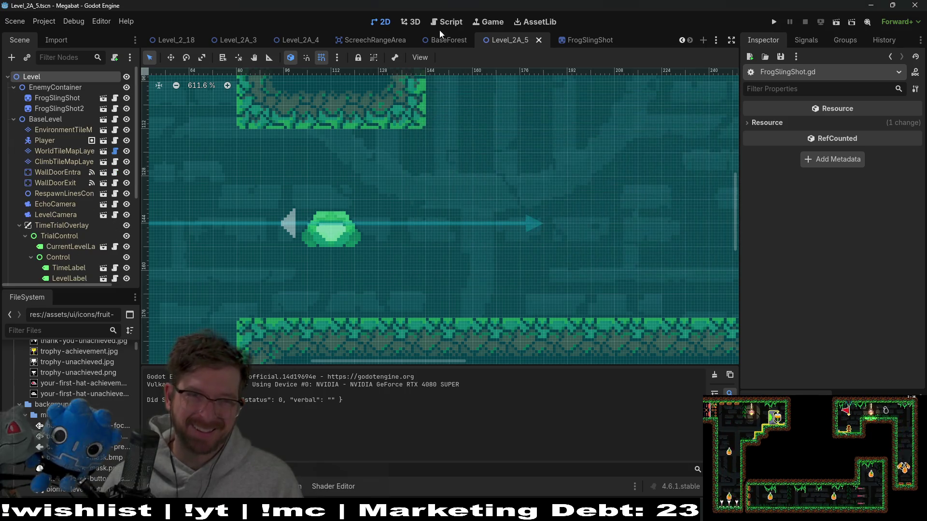
{"action": "left_click", "coordinate": [447, 22]}
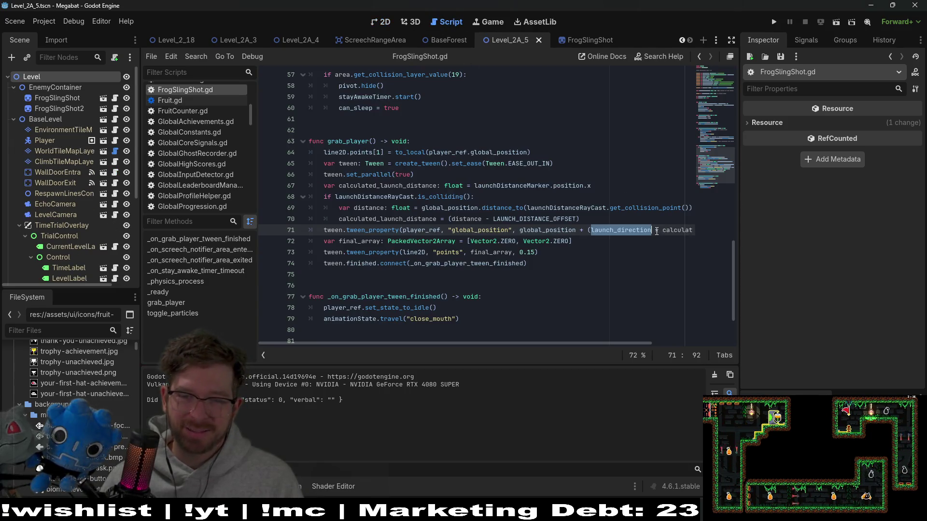
Review grab_player lines 67–70 and select the launchDistanceRayCast collision point expression.
{"action": "left_click", "coordinate": [597, 215]}
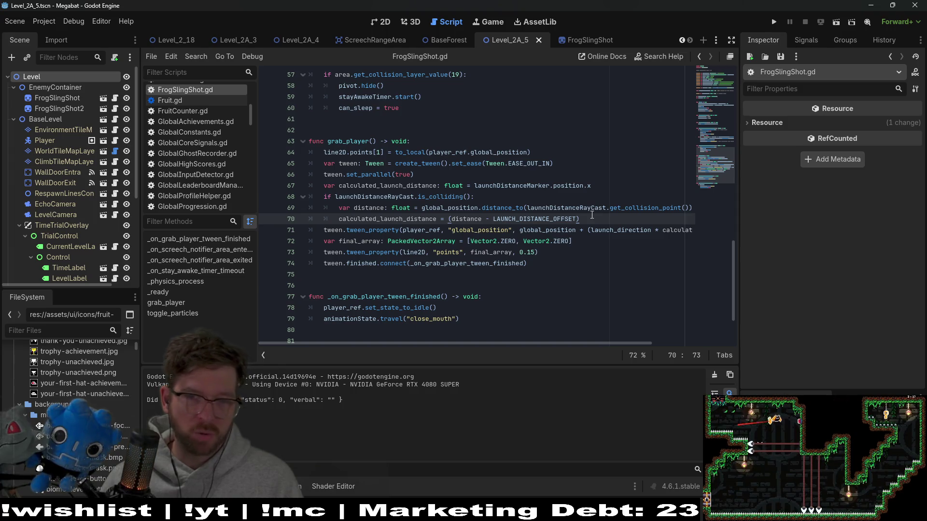
{"action": "left_click", "coordinate": [589, 201]}
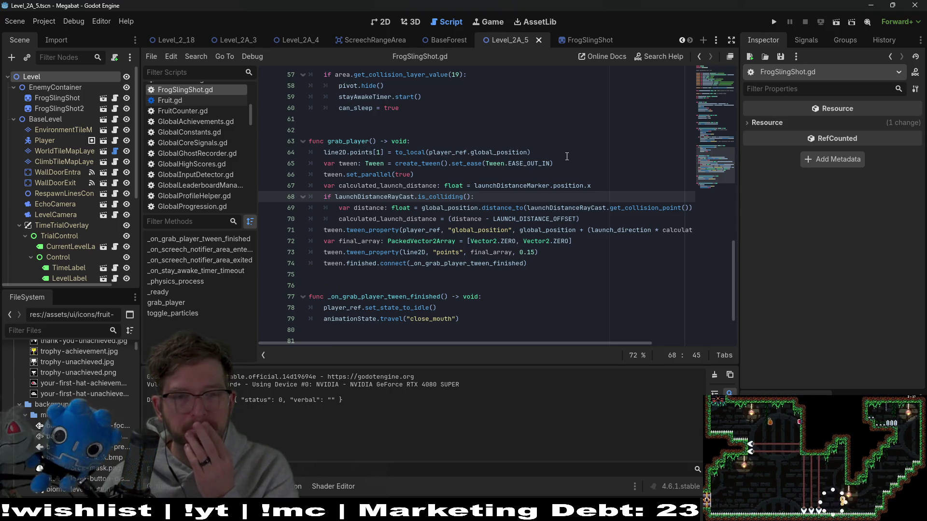
{"action": "double_click", "coordinate": [528, 185]}
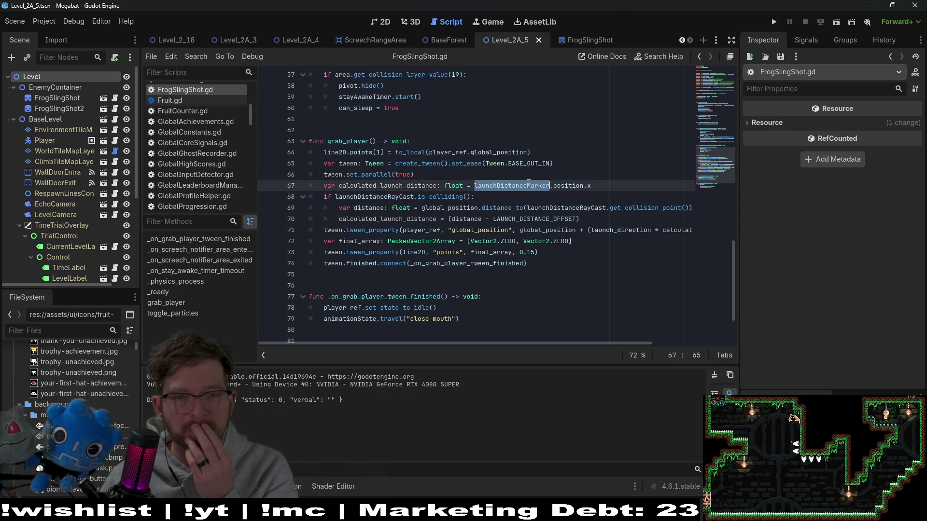
{"action": "double_click", "coordinate": [579, 208]}
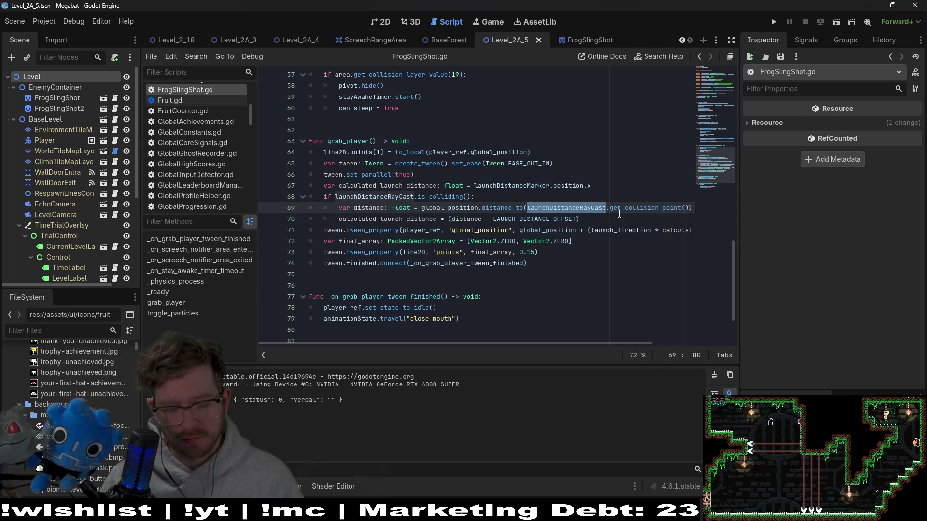
{"action": "left_click", "coordinate": [655, 218]}
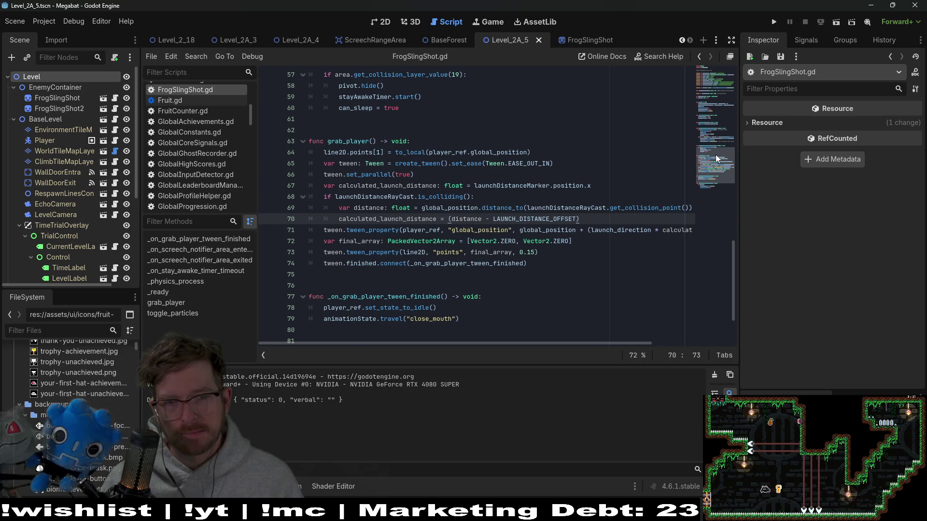
{"action": "mouse_move", "coordinate": [683, 212]}
{"action": "left_mouse_down"}
{"action": "mouse_move", "coordinate": [526, 208]}
{"action": "mouse_move", "coordinate": [675, 208]}
{"action": "left_mouse_up"}
{"action": "key", "text": "ctrl+c"}
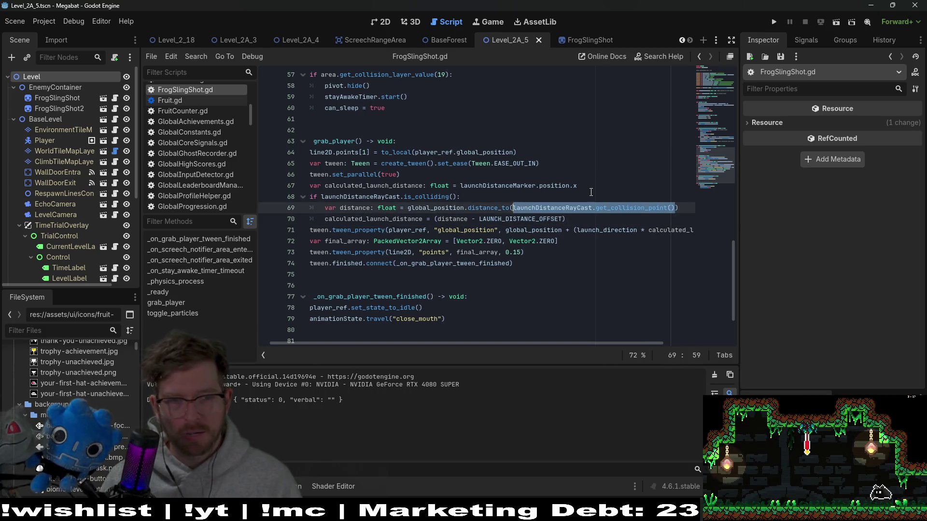
{"action": "left_click", "coordinate": [592, 186]}
Add print(launchDistanceRayCast.get_collision_point()) as line 68 and save the script.
{"action": "key", "text": "Return"}
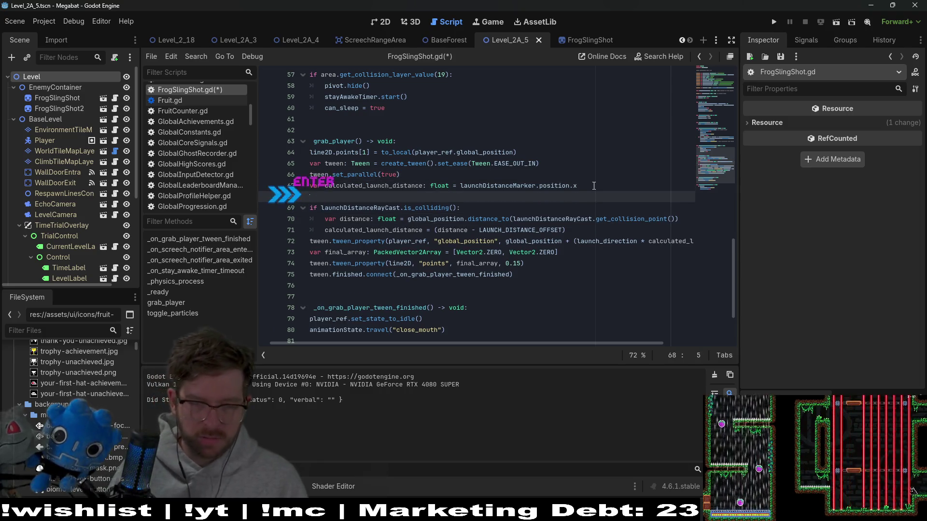
{"action": "type", "text": "print("}
{"action": "key", "text": "ctrl+v"}
{"action": "key", "text": "ctrl+s"}
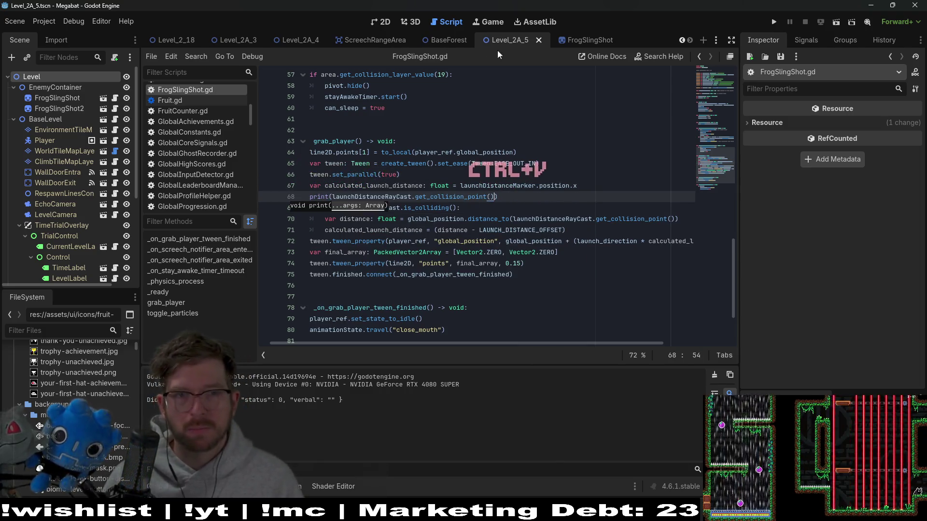
Test-run the level scene, jump the player toward the frog, and quit the run.
{"action": "left_click", "coordinate": [381, 23]}
{"action": "left_click", "coordinate": [837, 22]}
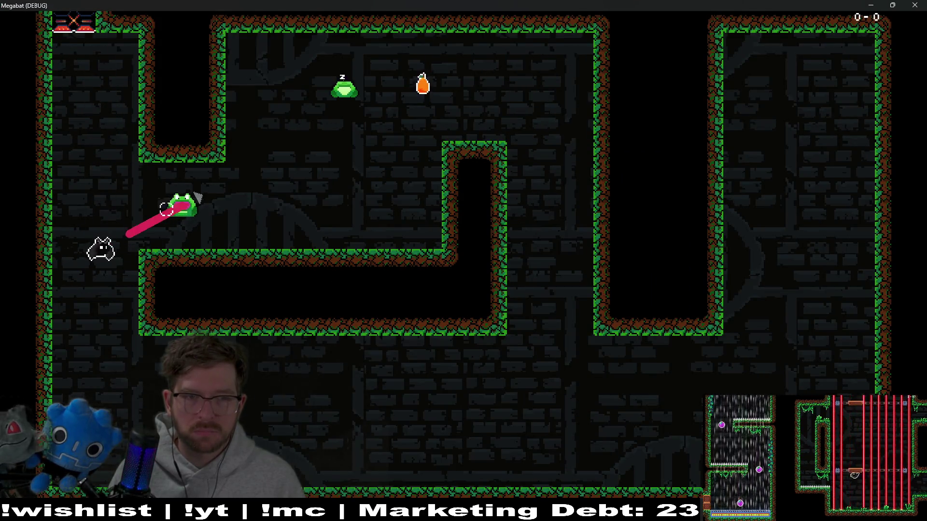
{"action": "key", "text": "space"}
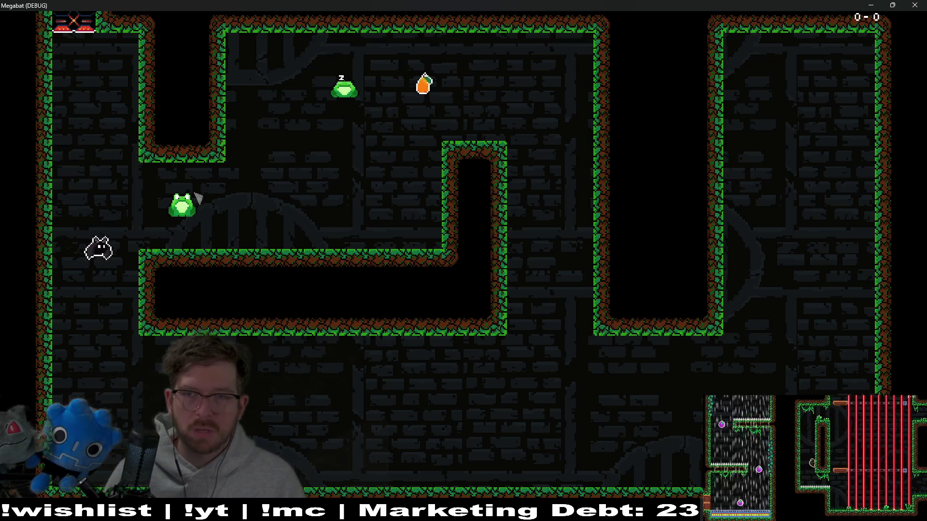
{"action": "key", "text": "Escape"}
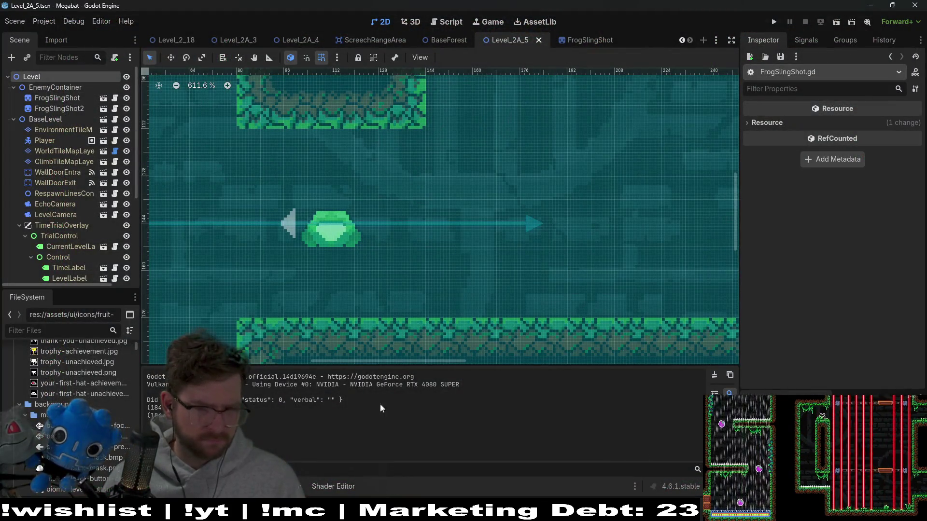
Append ' * -1' to launchDistanceMarker.position.x on line 67 and save the script.
{"action": "left_click", "coordinate": [442, 21]}
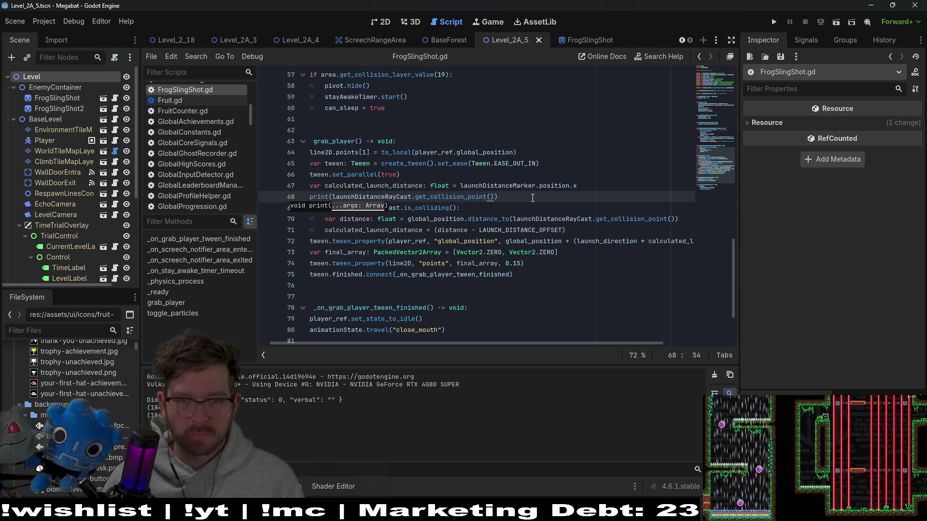
{"action": "left_click", "coordinate": [586, 181]}
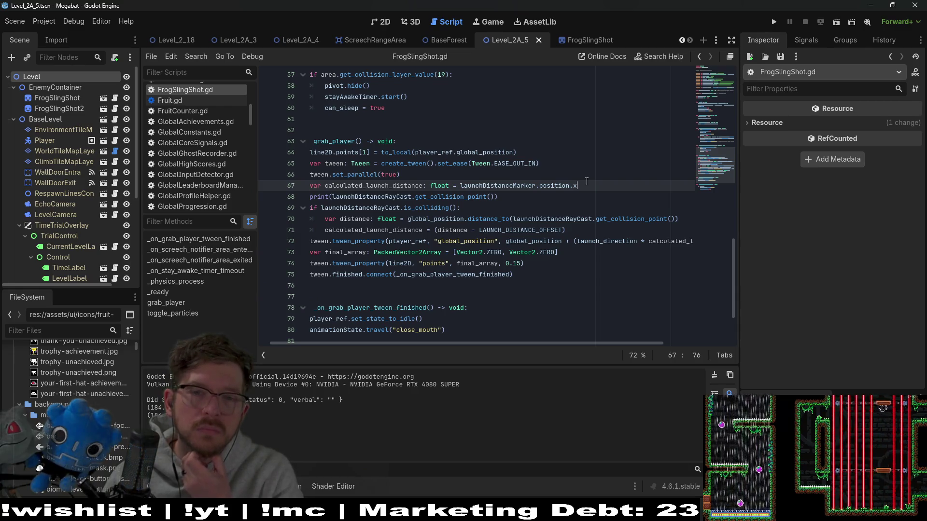
{"action": "type", "text": "* -1"}
{"action": "key", "text": "ctrl+s"}
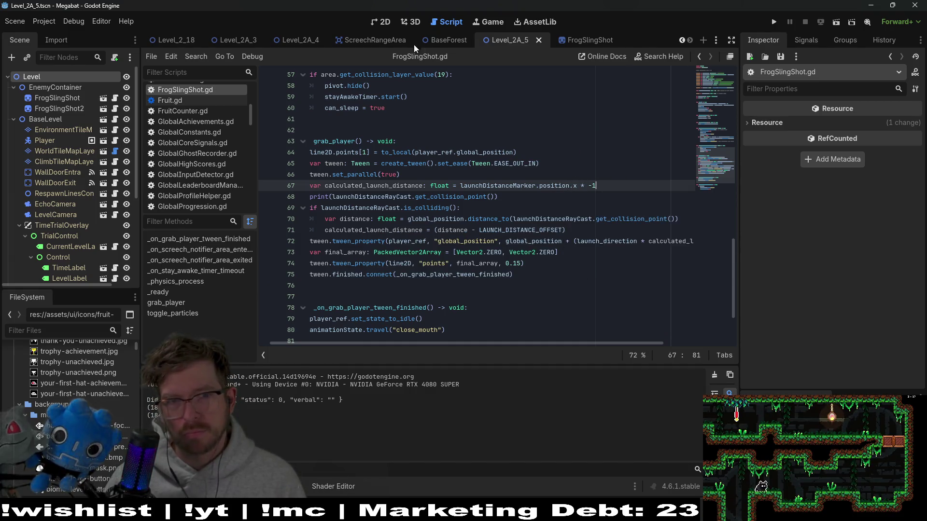
{"action": "left_click", "coordinate": [385, 21]}
Run the game with F5, move the bat right past the frog, and close the debug window.
{"action": "key", "text": "F5"}
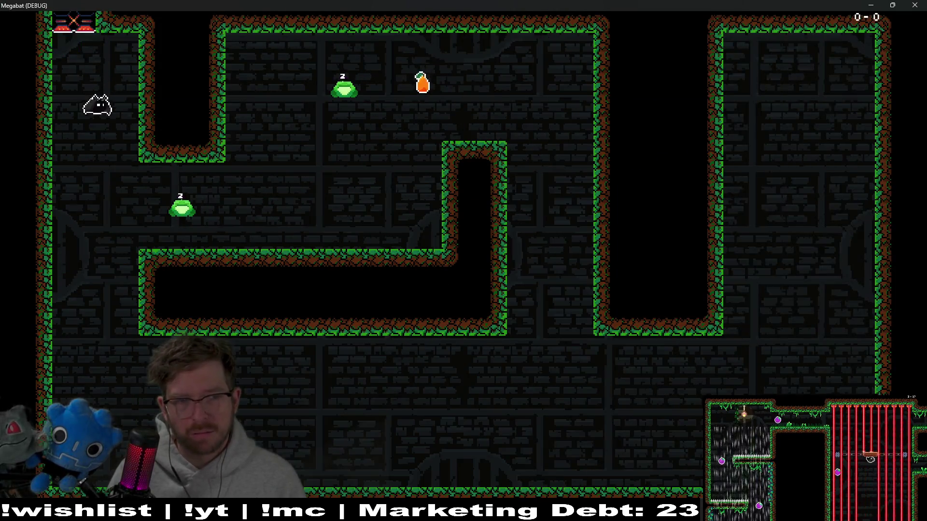
{"action": "key", "text": "Right"}
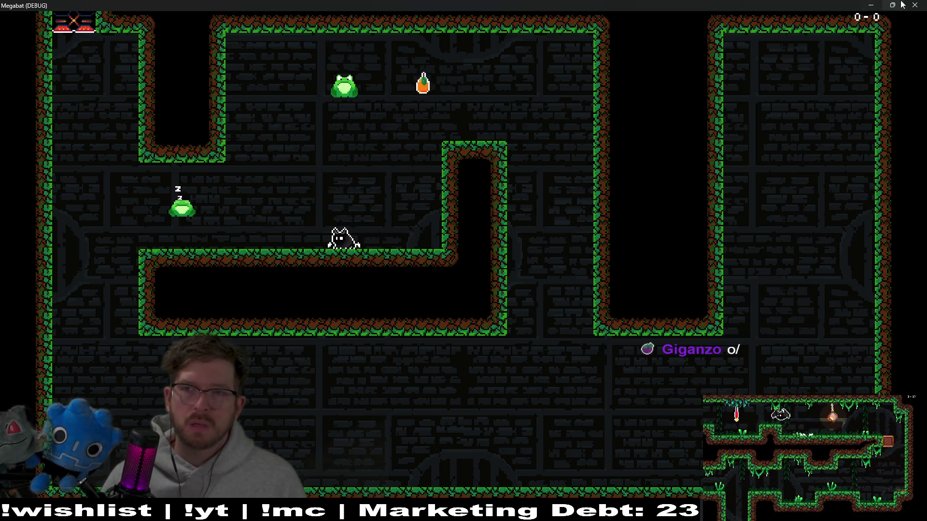
{"action": "left_click", "coordinate": [915, 5]}
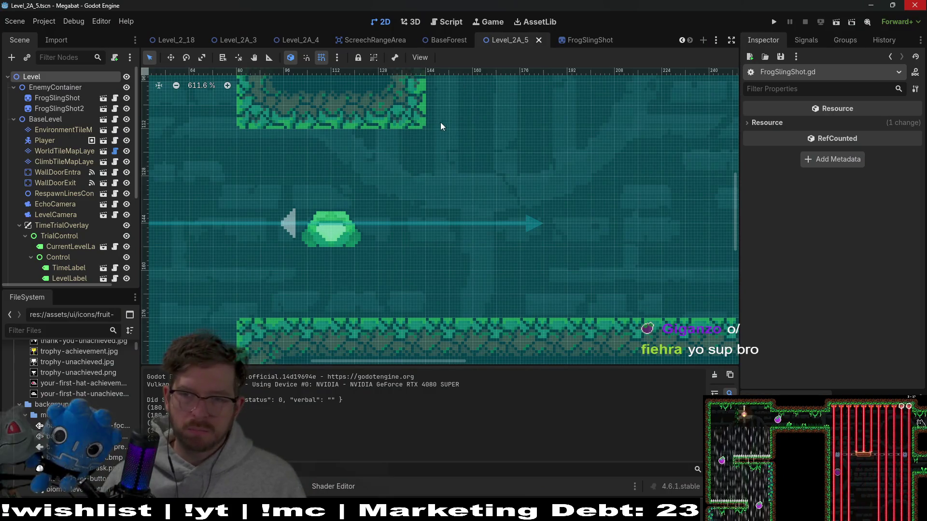
Go back to FrogSlingShot.gd, then switch over to Visual Studio Code.
{"action": "left_click", "coordinate": [442, 22]}
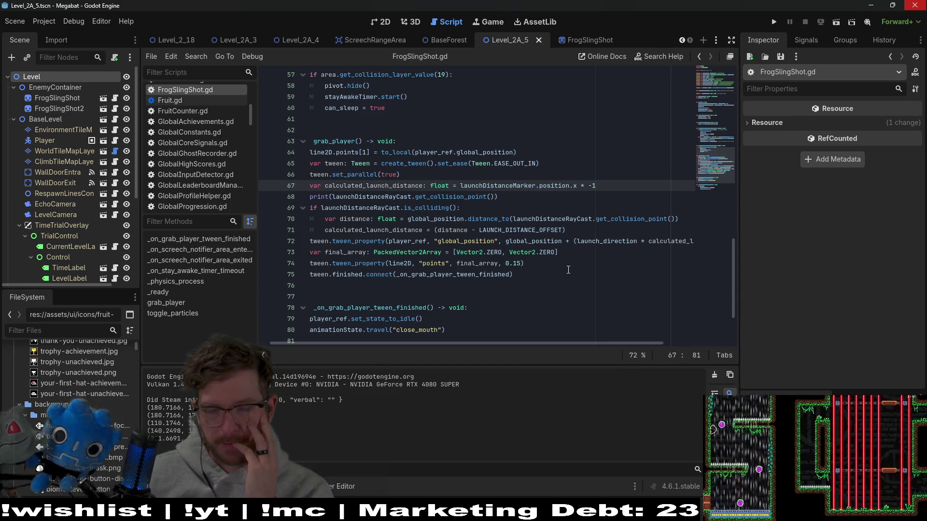
{"action": "key", "text": "alt+Tab"}
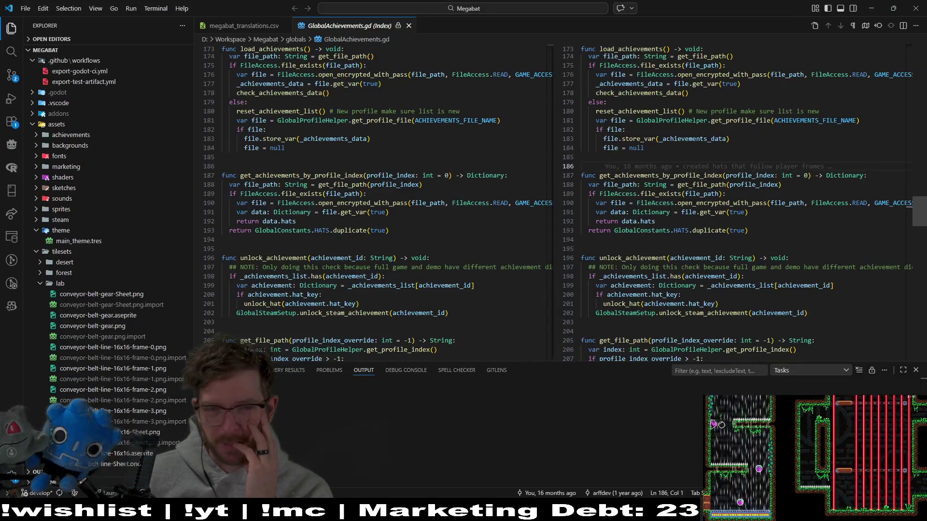
View FrogSlingShot.gd's uncommitted diff in Source Control, then minimize VS Code.
{"action": "left_click", "coordinate": [12, 75]}
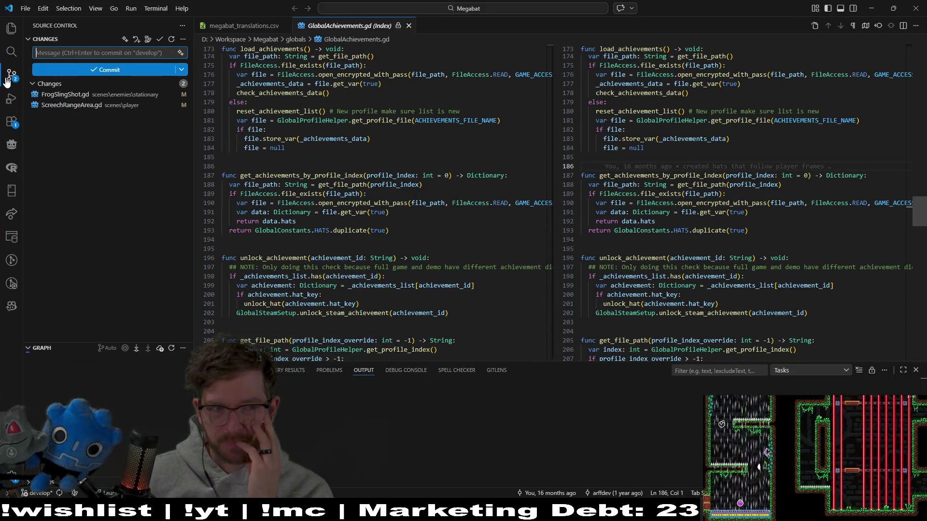
{"action": "left_click", "coordinate": [93, 100]}
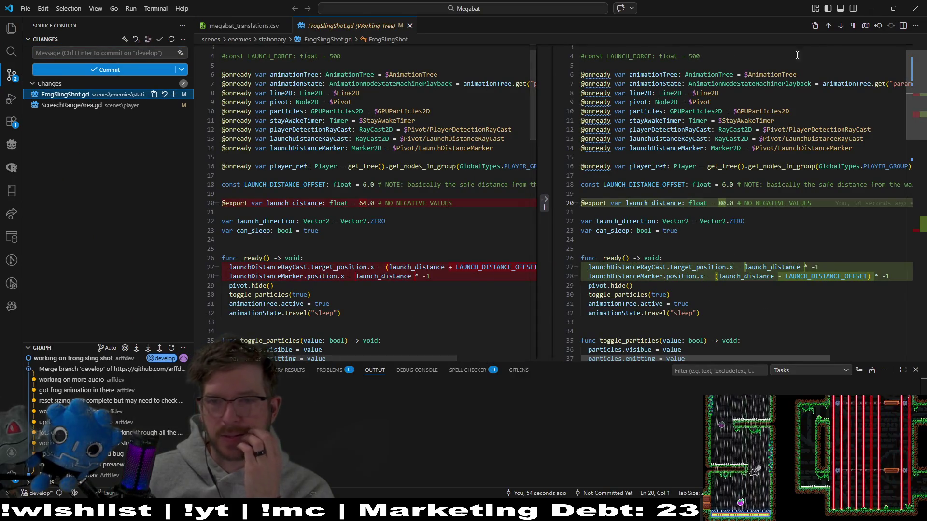
{"action": "left_click", "coordinate": [870, 4]}
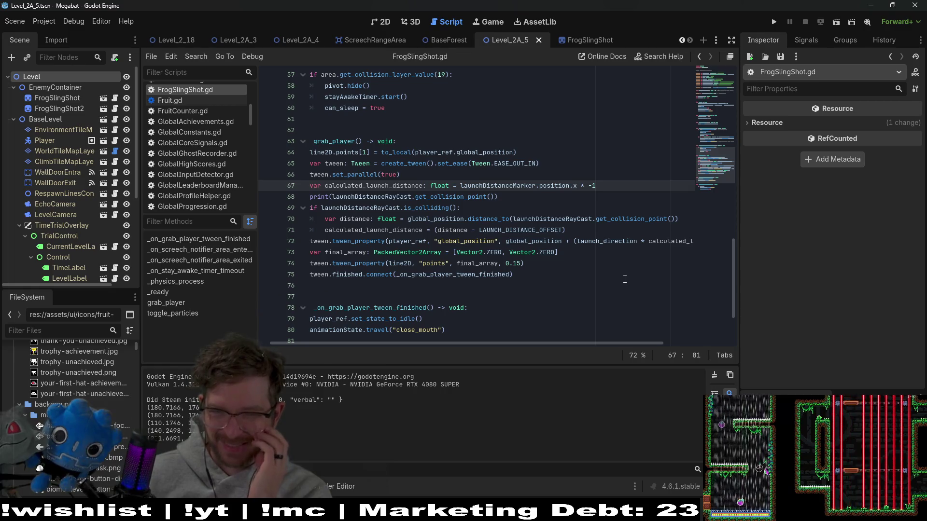
{"action": "left_click", "coordinate": [587, 274]}
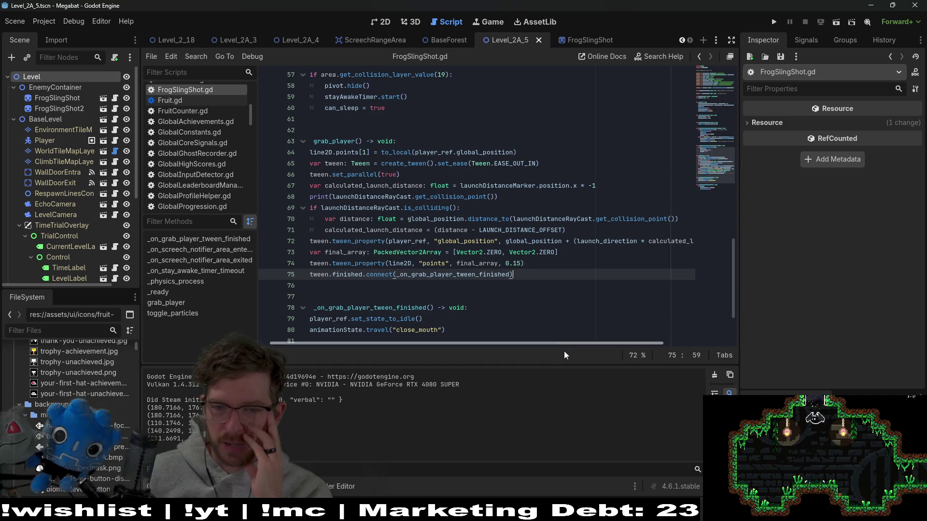
{"action": "left_click_drag", "start_coordinate": [569, 341], "coordinate": [660, 331]}
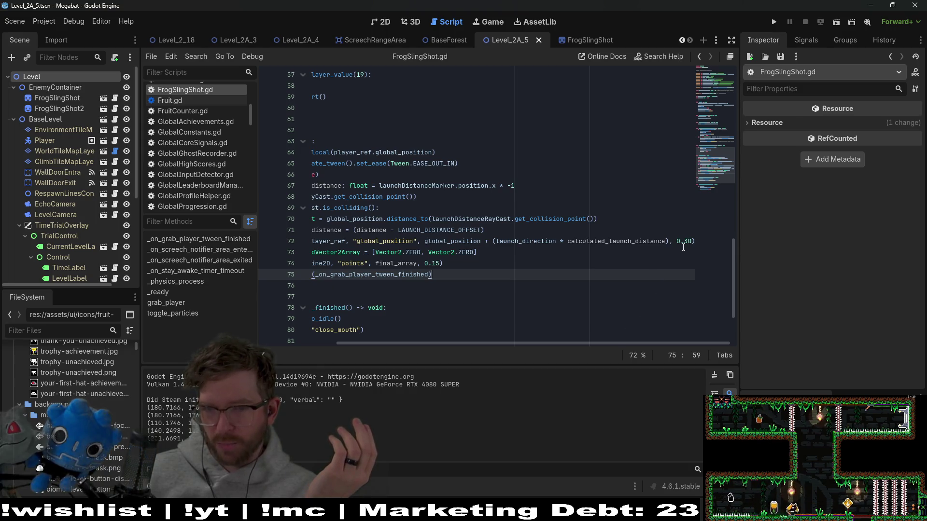
{"action": "left_click_drag", "start_coordinate": [677, 241], "coordinate": [692, 242]}
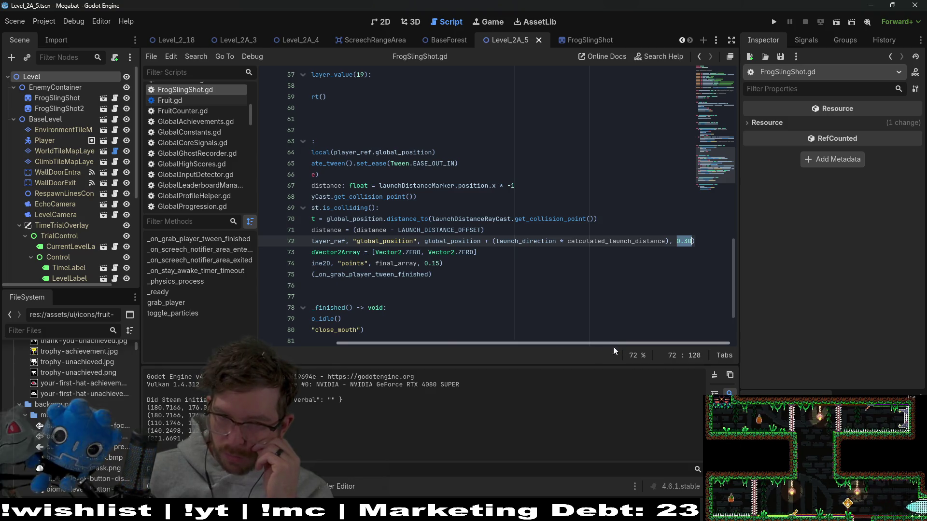
{"action": "left_click_drag", "start_coordinate": [613, 344], "coordinate": [443, 342]}
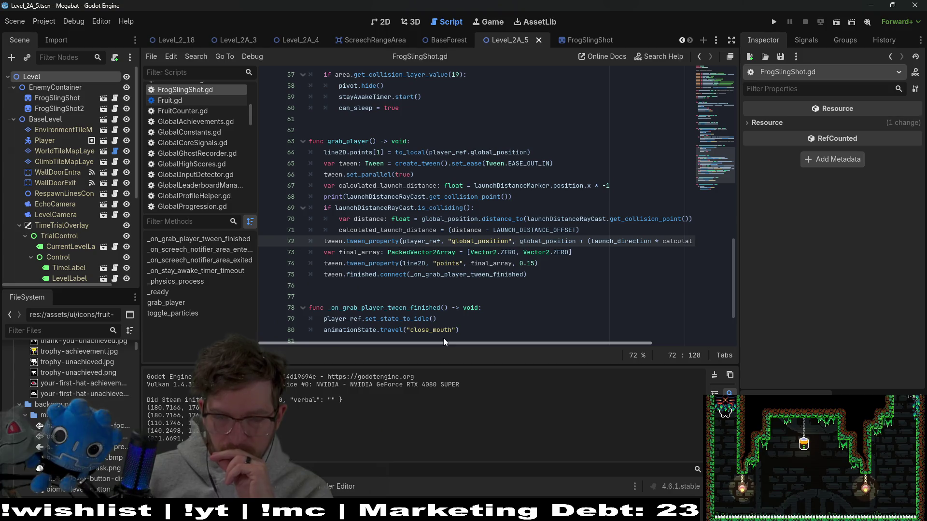
{"action": "scroll", "coordinate": [604, 331], "scroll_direction": "right", "scroll_amount": 5}
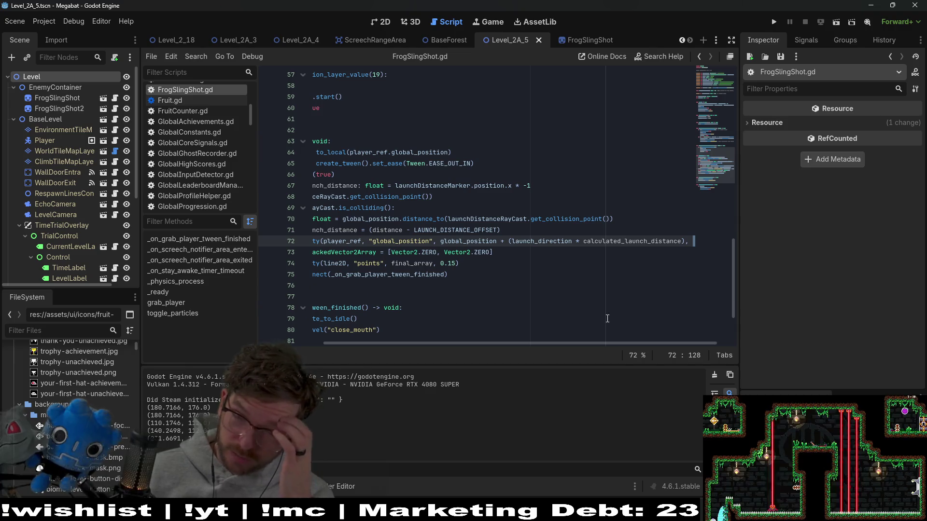
{"action": "left_click_drag", "start_coordinate": [621, 343], "coordinate": [670, 344]}
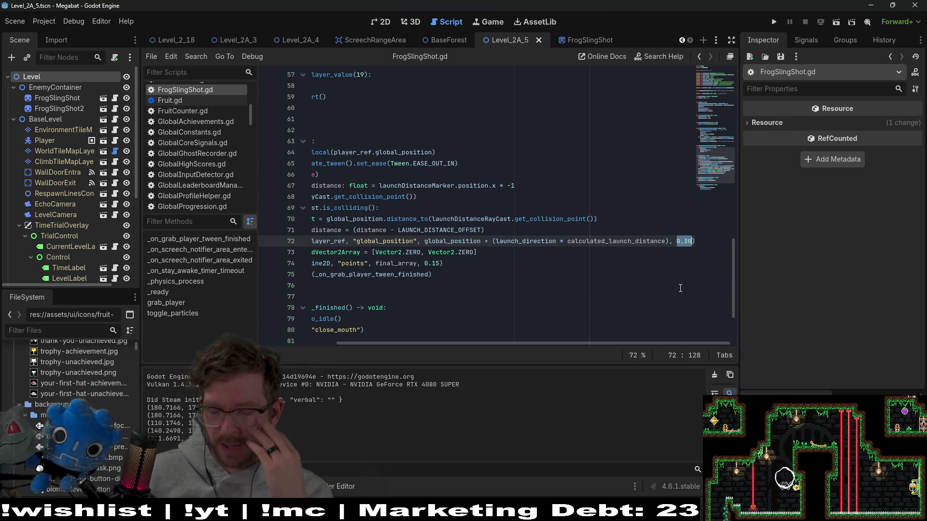
{"action": "key", "text": "Left"}
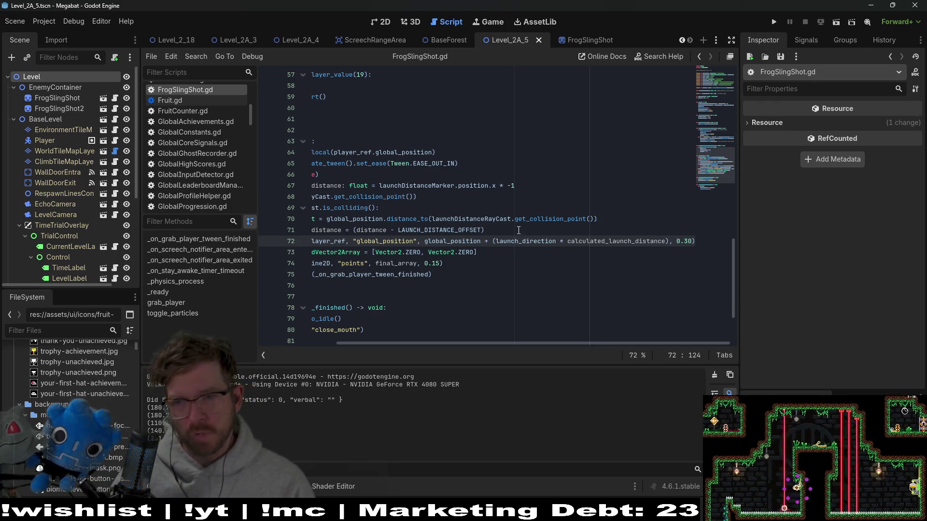
{"action": "left_click_drag", "start_coordinate": [431, 274], "coordinate": [435, 263]}
{"action": "left_click_drag", "start_coordinate": [304, 238], "coordinate": [318, 218]}
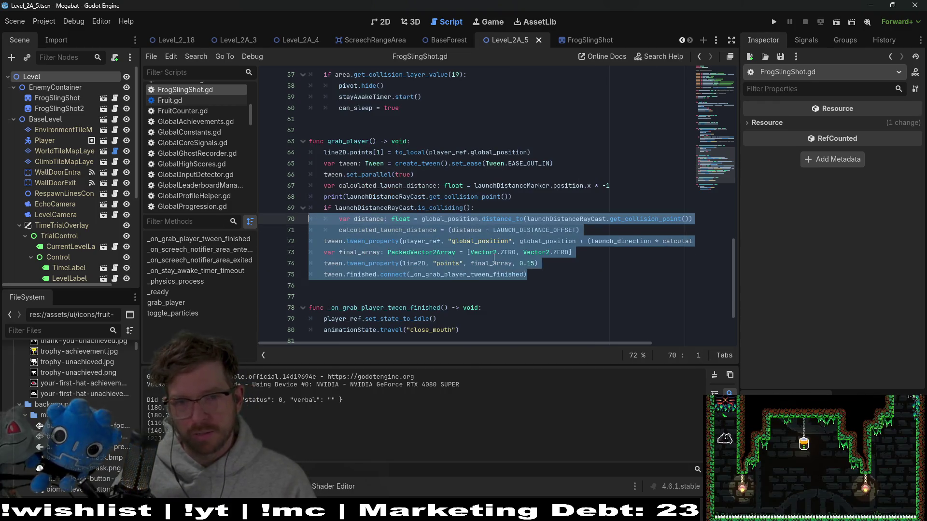
{"action": "left_click", "coordinate": [496, 252]}
{"action": "left_click", "coordinate": [563, 280]}
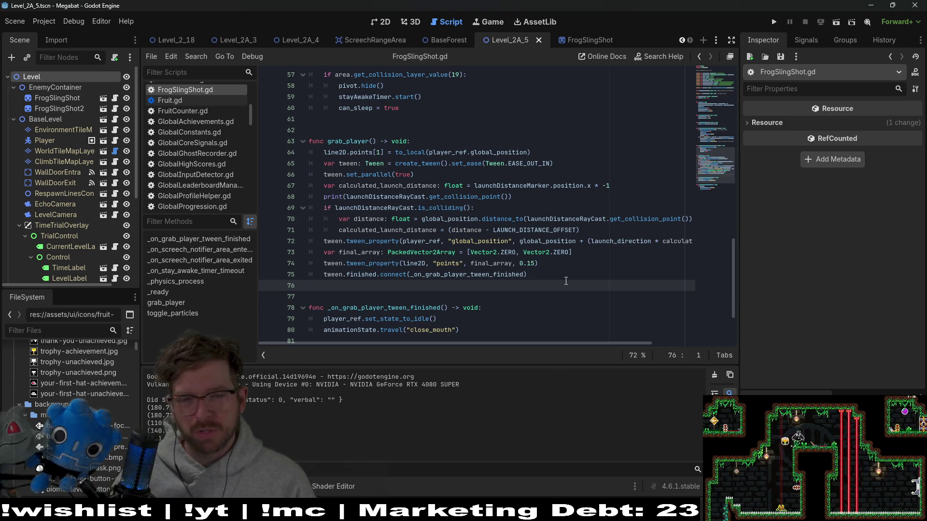
{"action": "mouse_move", "coordinate": [573, 252]}
{"action": "left_mouse_down"}
{"action": "mouse_move", "coordinate": [343, 263]}
{"action": "mouse_move", "coordinate": [526, 275]}
{"action": "mouse_move", "coordinate": [565, 261]}
{"action": "left_mouse_up"}
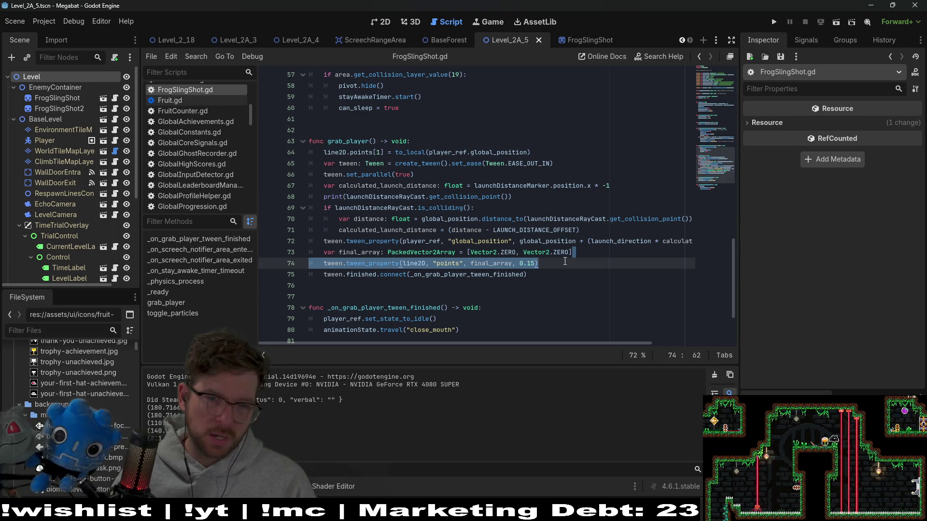
{"action": "left_click_drag", "start_coordinate": [602, 342], "coordinate": [713, 331]}
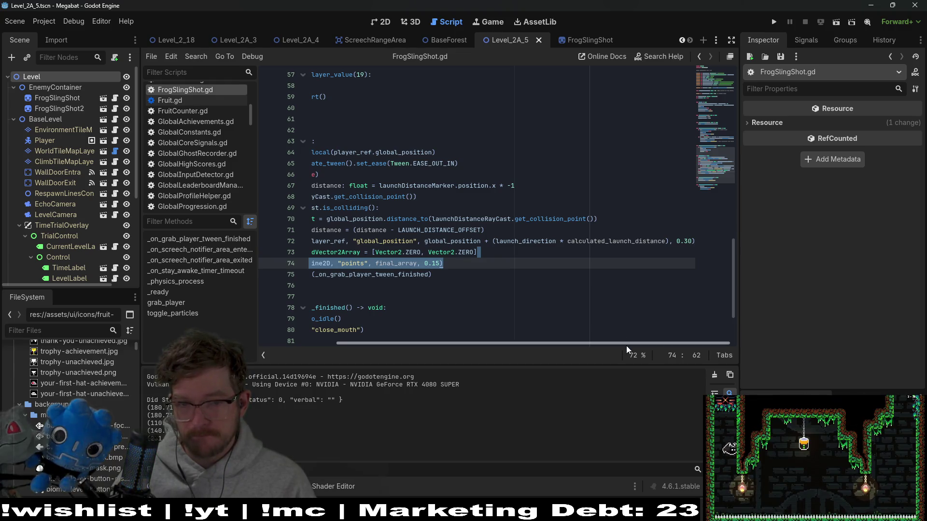
{"action": "left_click_drag", "start_coordinate": [627, 344], "coordinate": [507, 341]}
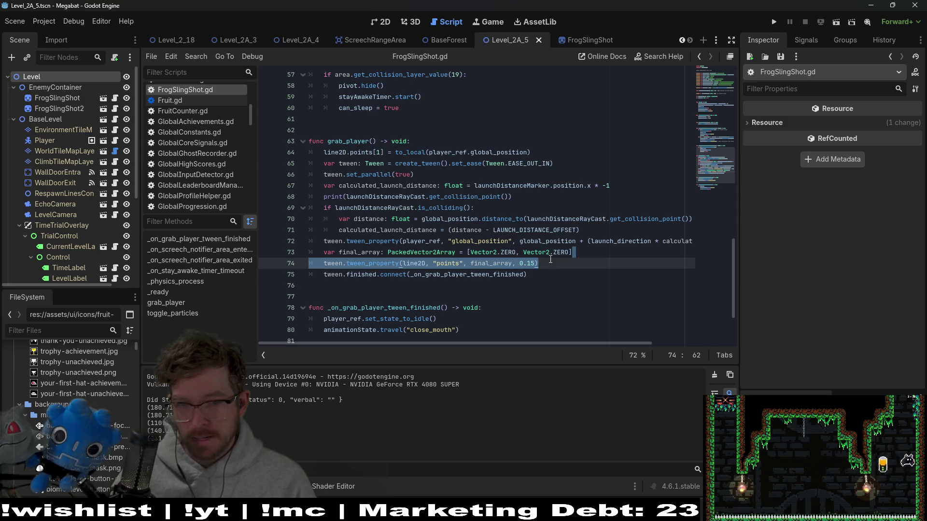
{"action": "left_click", "coordinate": [467, 263]}
{"action": "left_click_drag", "start_coordinate": [527, 274], "coordinate": [472, 274]}
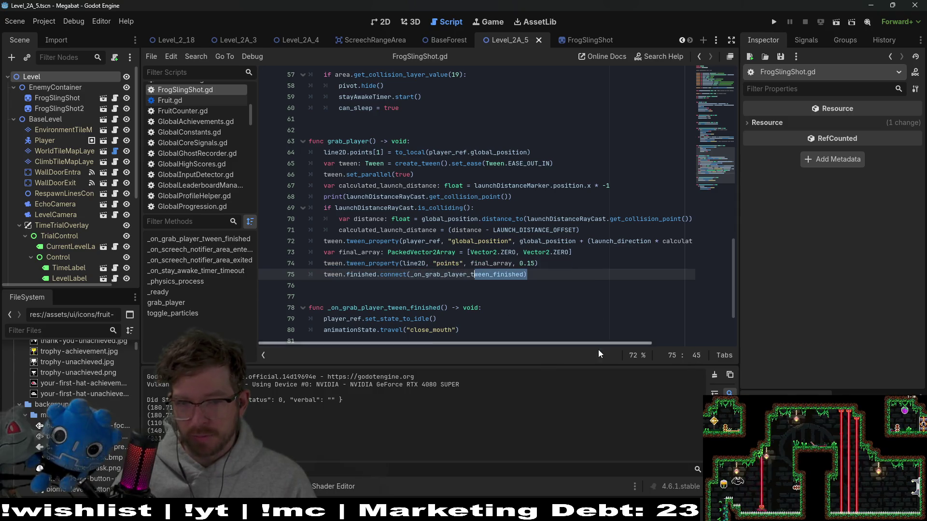
{"action": "left_click_drag", "start_coordinate": [606, 342], "coordinate": [709, 336]}
{"action": "left_click_drag", "start_coordinate": [684, 241], "coordinate": [688, 241]}
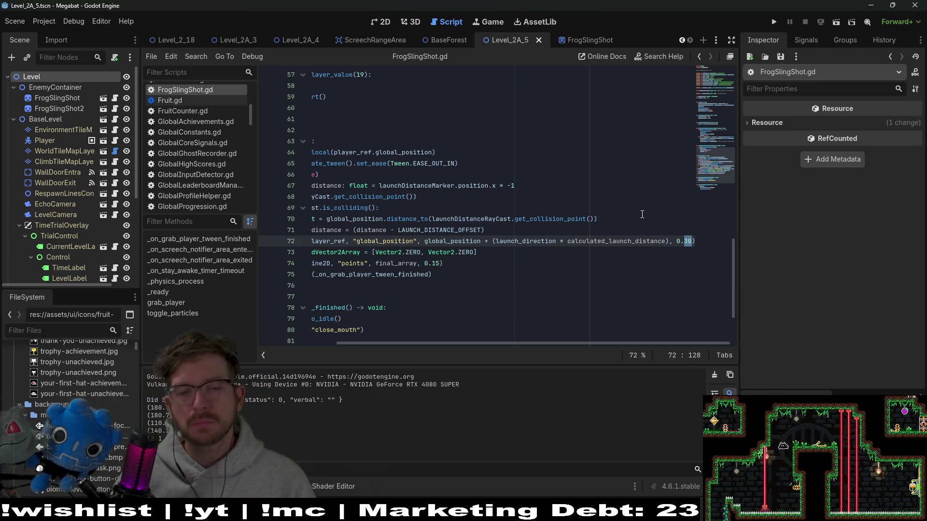
{"action": "left_click_drag", "start_coordinate": [642, 343], "coordinate": [422, 322]}
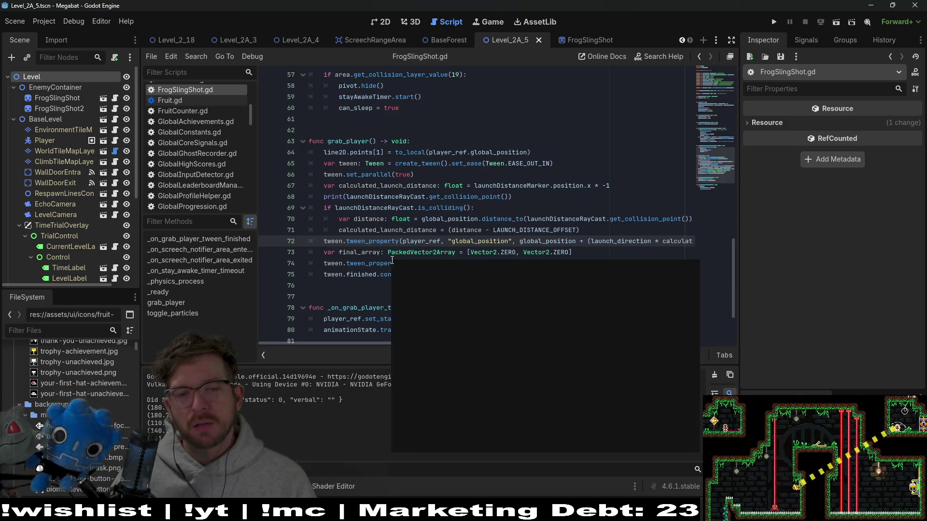
{"action": "double_click", "coordinate": [363, 174]}
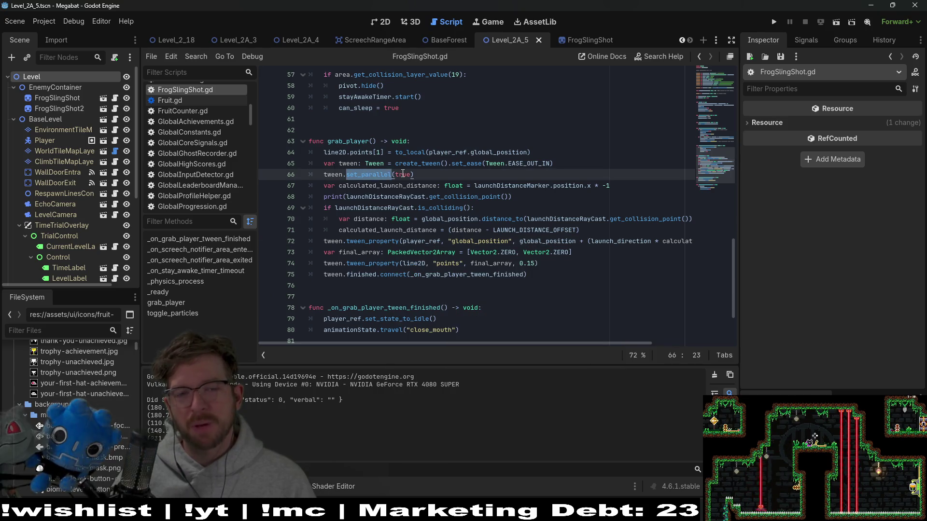
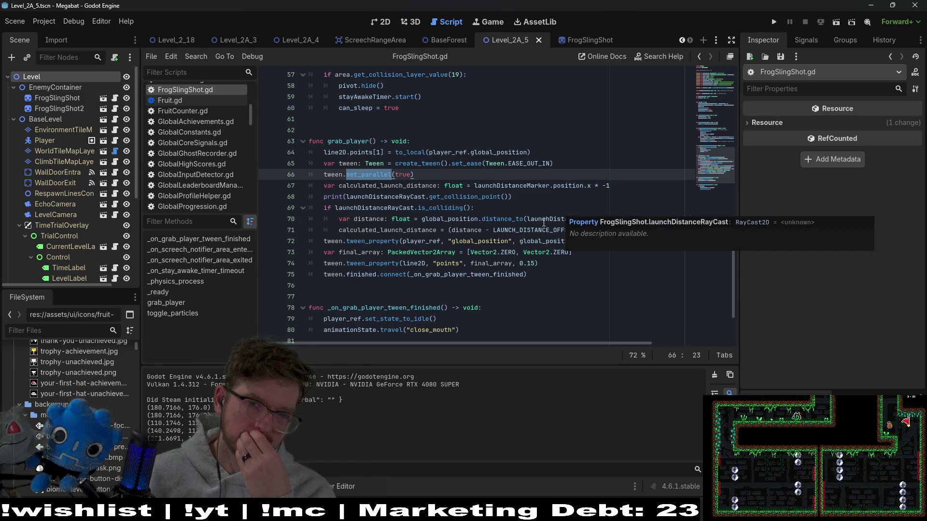
Delete the collision check and print lines in grab_player and unindent the distance calculation.
{"action": "left_click", "coordinate": [452, 219]}
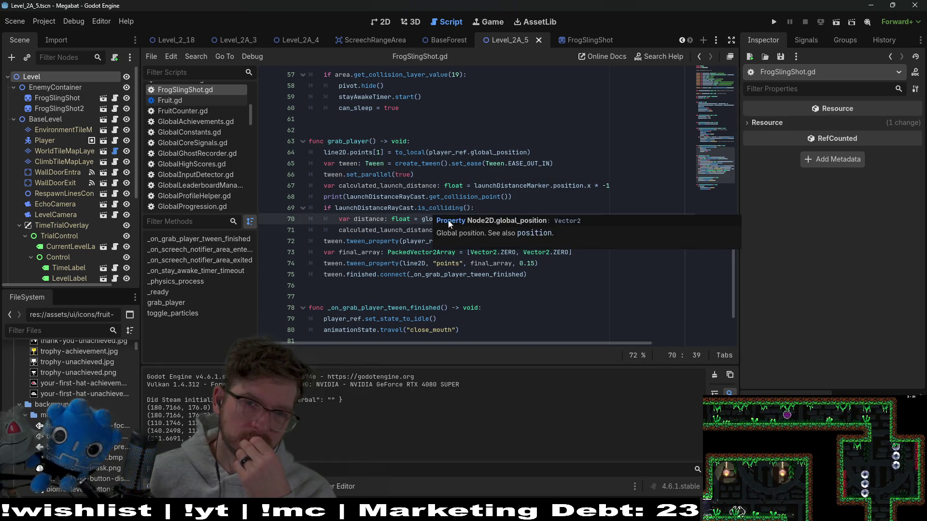
{"action": "left_click_drag", "start_coordinate": [421, 218], "coordinate": [697, 217]}
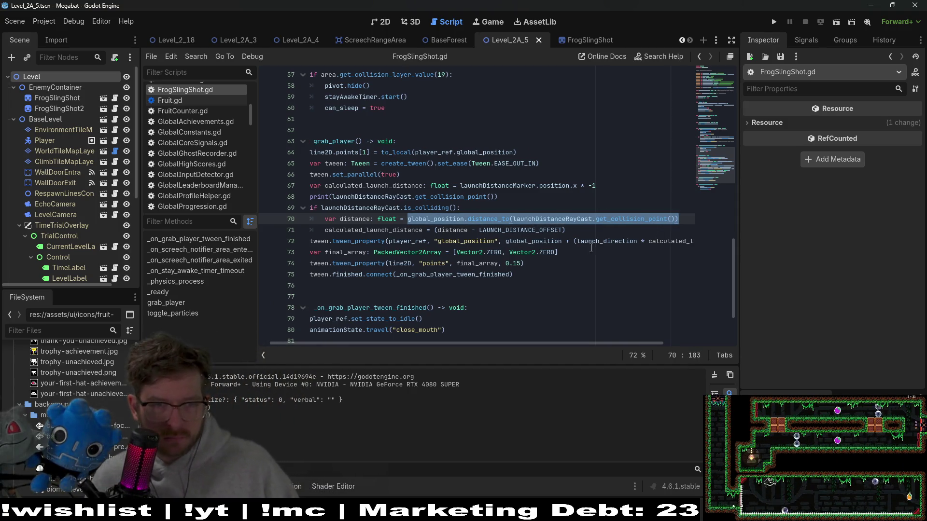
{"action": "left_click_drag", "start_coordinate": [489, 209], "coordinate": [517, 198]}
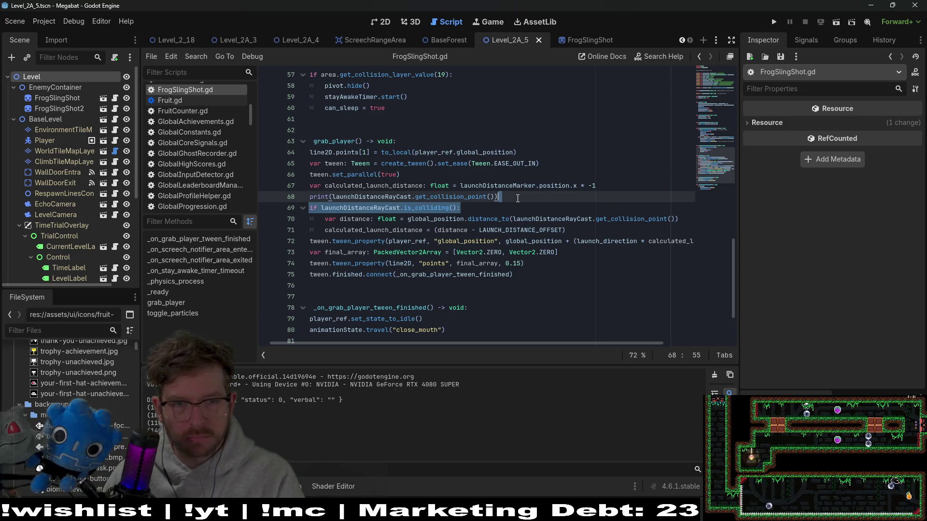
{"action": "key", "text": "BackSpace"}
{"action": "key", "text": "shift+Up"}
{"action": "key", "text": "BackSpace"}
{"action": "mouse_move", "coordinate": [325, 211]}
{"action": "left_mouse_down"}
{"action": "mouse_move", "coordinate": [311, 208]}
{"action": "mouse_move", "coordinate": [314, 196]}
{"action": "left_mouse_up"}
{"action": "key", "text": "shift+Tab"}
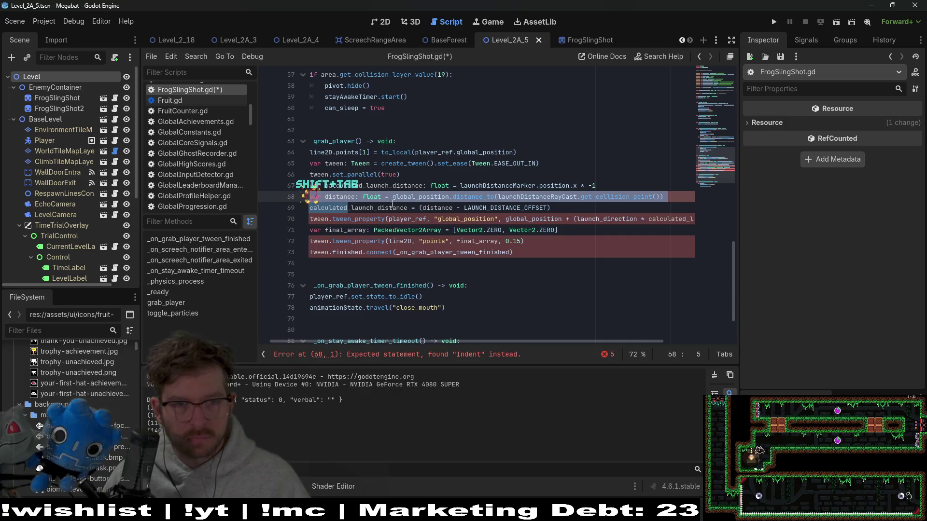
{"action": "left_click", "coordinate": [487, 207]}
Move the distance line up, set calculated_launch_distance to (distance - LAUNCH_DISTANCE_OFFSET) * -1, and save.
{"action": "left_click_drag", "start_coordinate": [685, 193], "coordinate": [676, 182]}
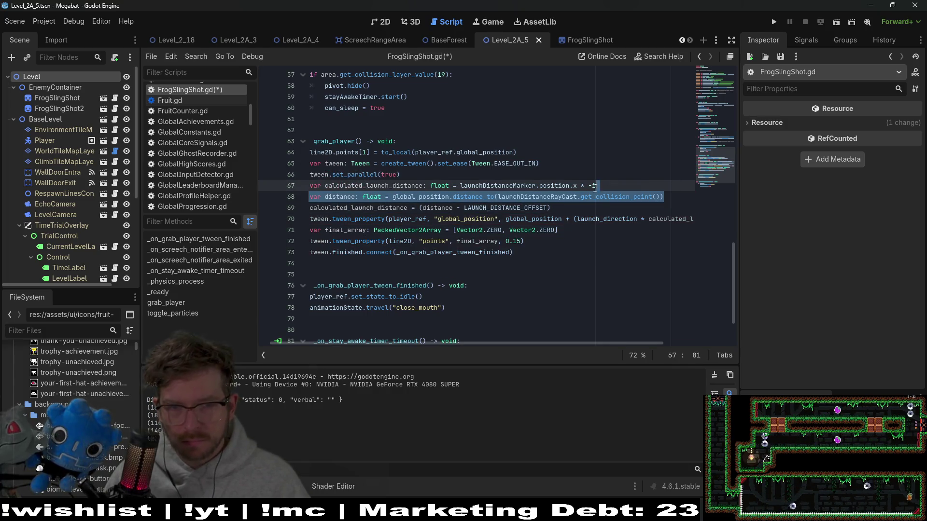
{"action": "key", "text": "ctrl+x"}
{"action": "key", "text": "ctrl+v"}
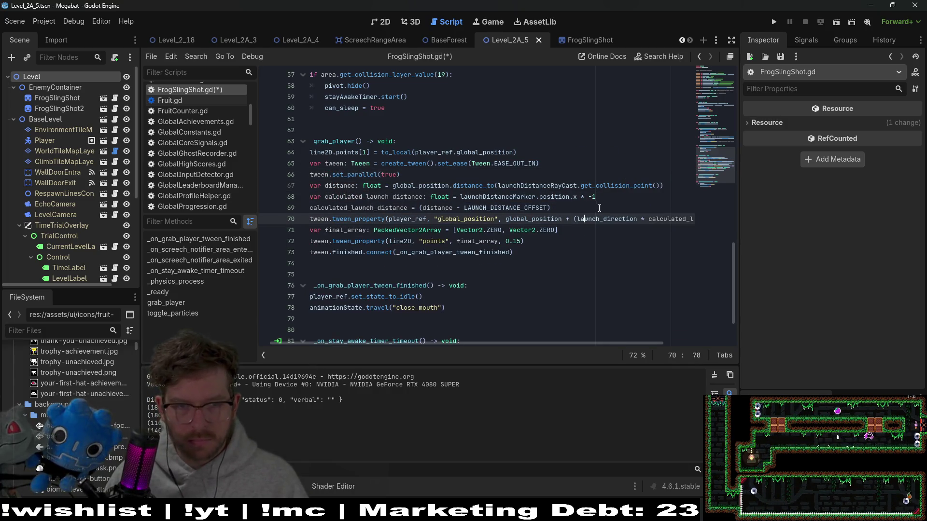
{"action": "left_click", "coordinate": [595, 206]}
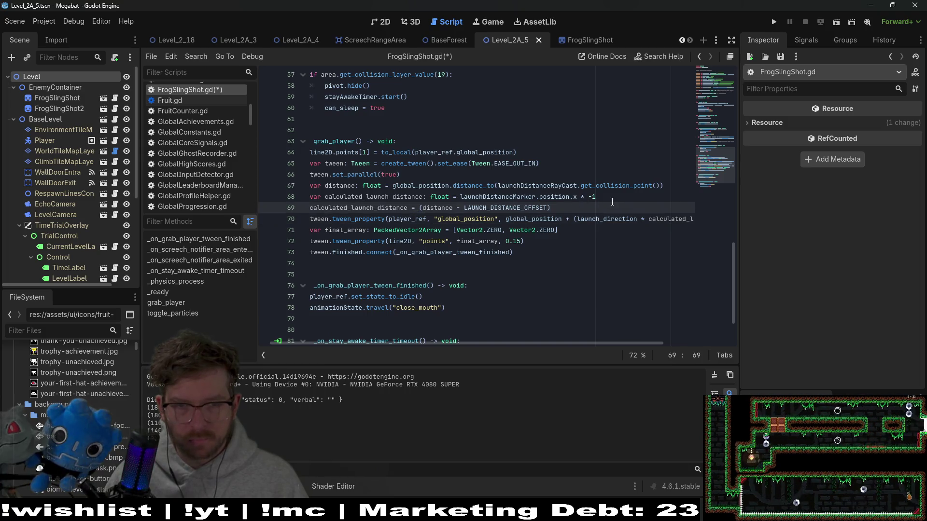
{"action": "left_click_drag", "start_coordinate": [603, 208], "coordinate": [424, 211]}
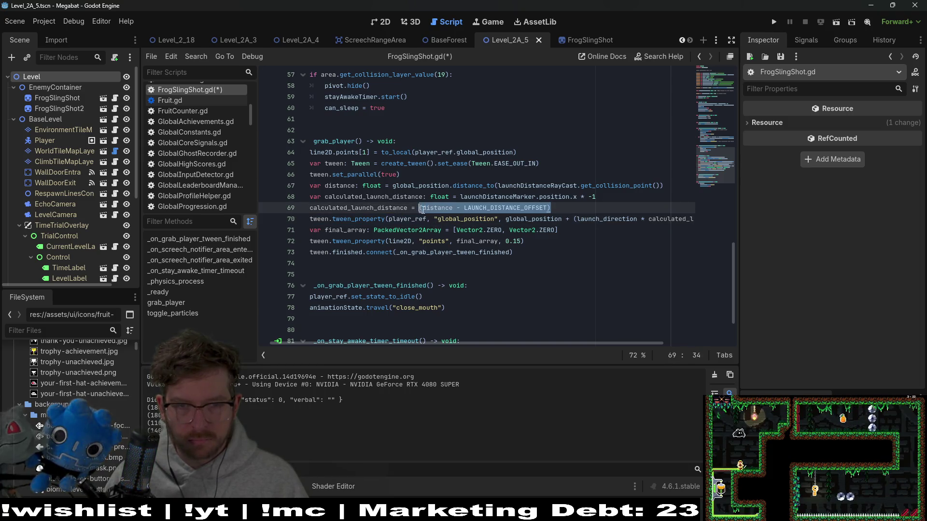
{"action": "left_click_drag", "start_coordinate": [596, 197], "coordinate": [464, 198]}
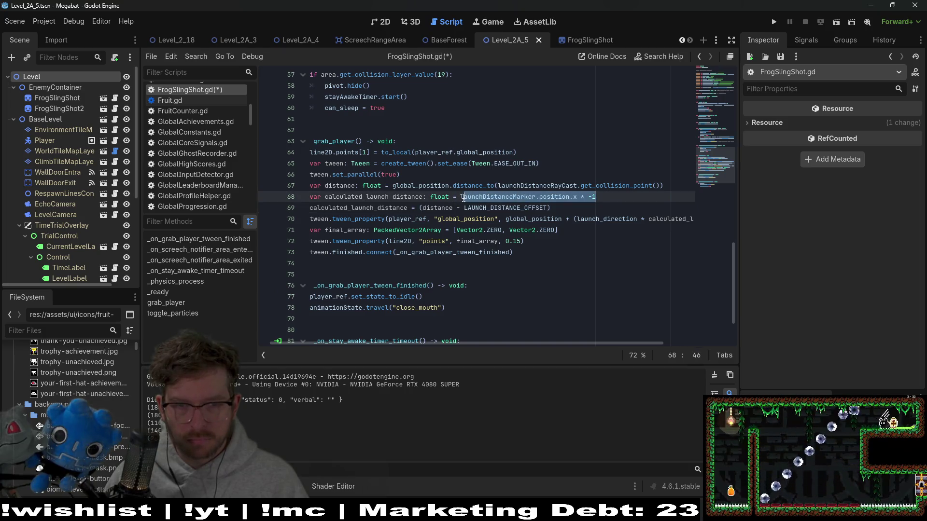
{"action": "key", "text": "ctrl+v"}
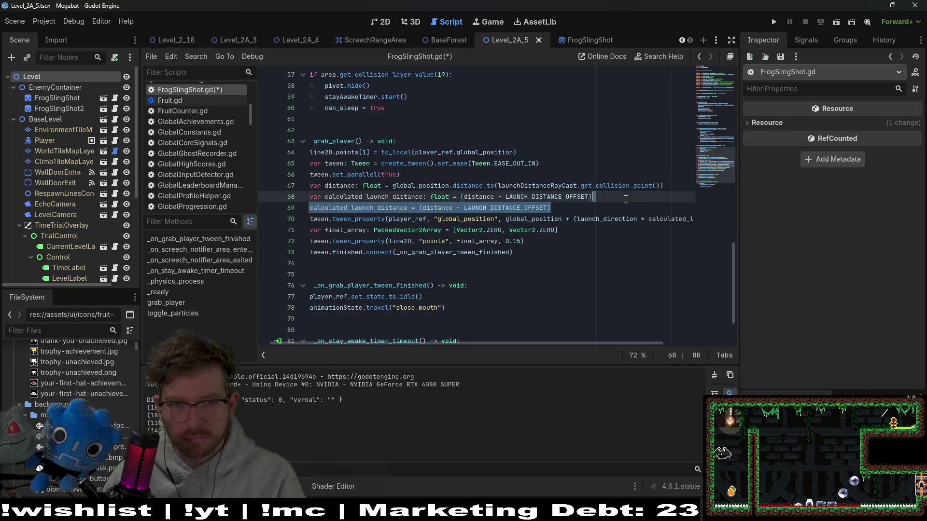
{"action": "key", "text": "BackSpace"}
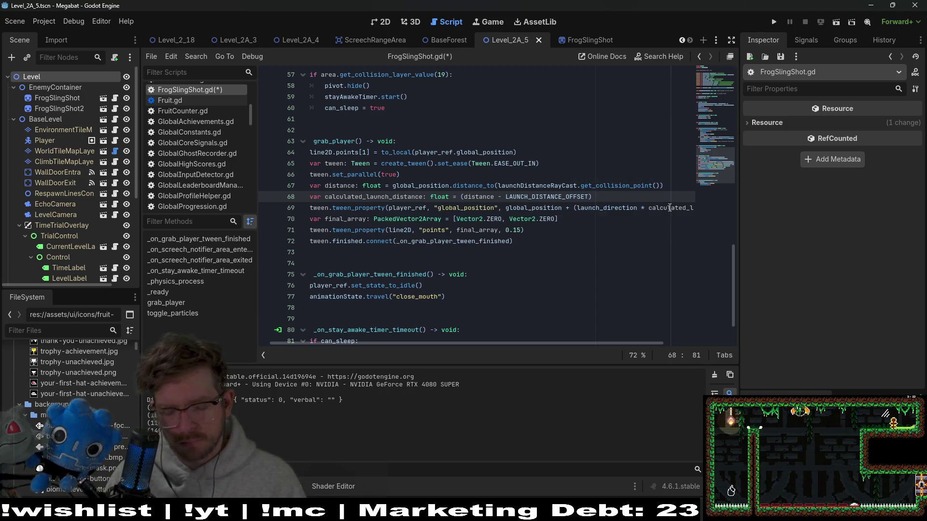
{"action": "type", "text": "* -1"}
{"action": "key", "text": "ctrl+s"}
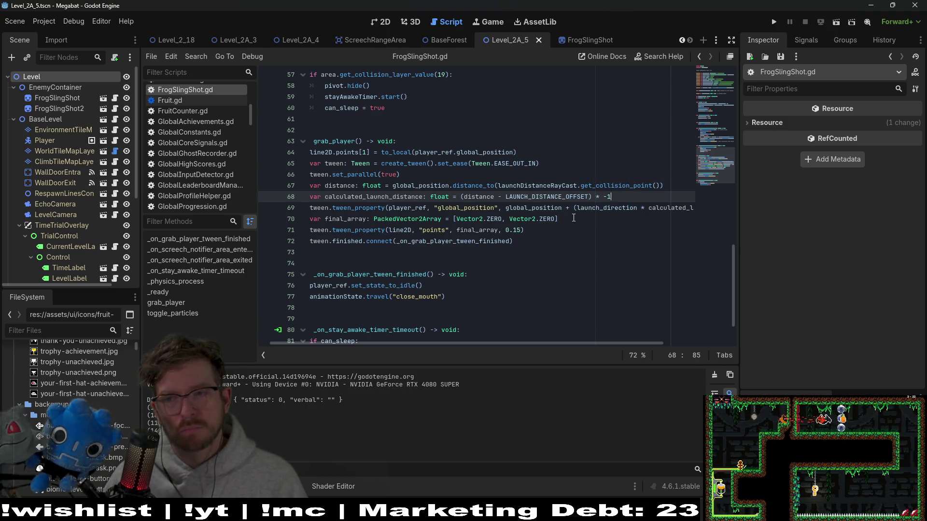
{"action": "left_click", "coordinate": [634, 260]}
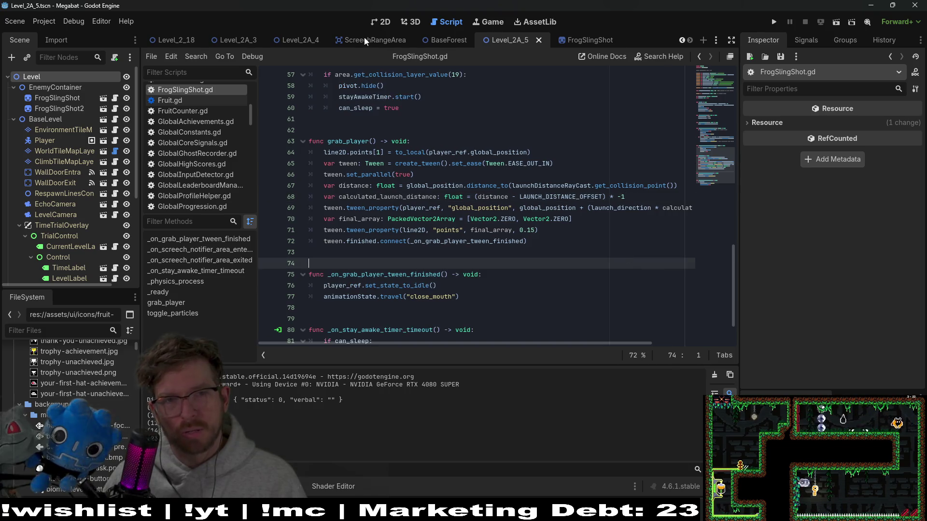
{"action": "left_click", "coordinate": [385, 23]}
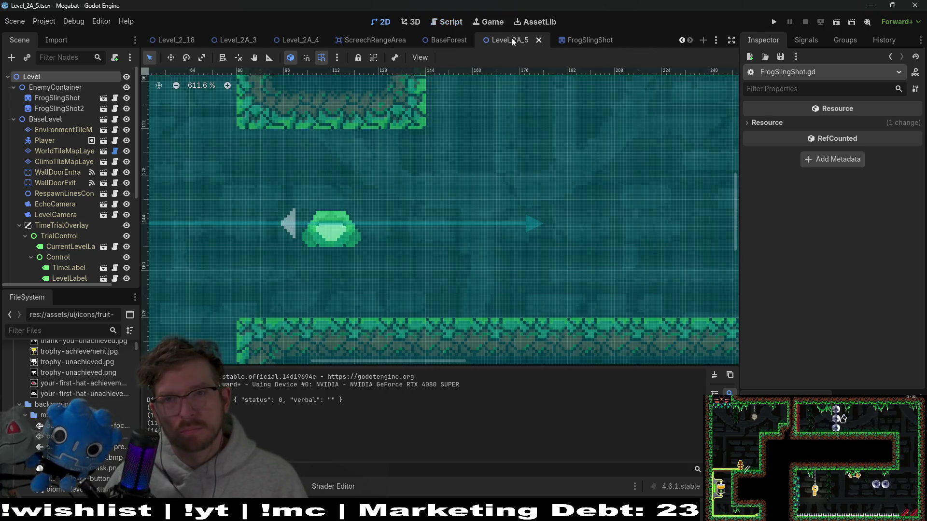
{"action": "left_click", "coordinate": [835, 22]}
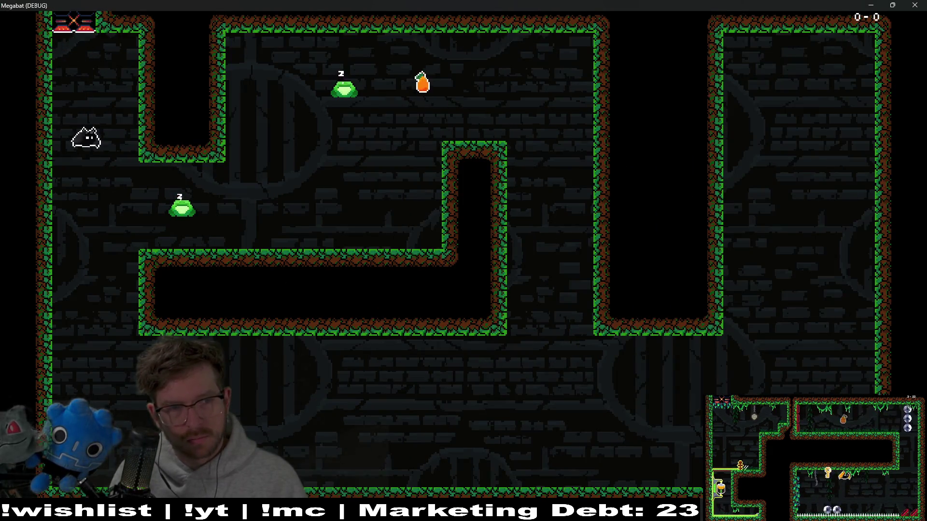
{"action": "key", "text": "Right"}
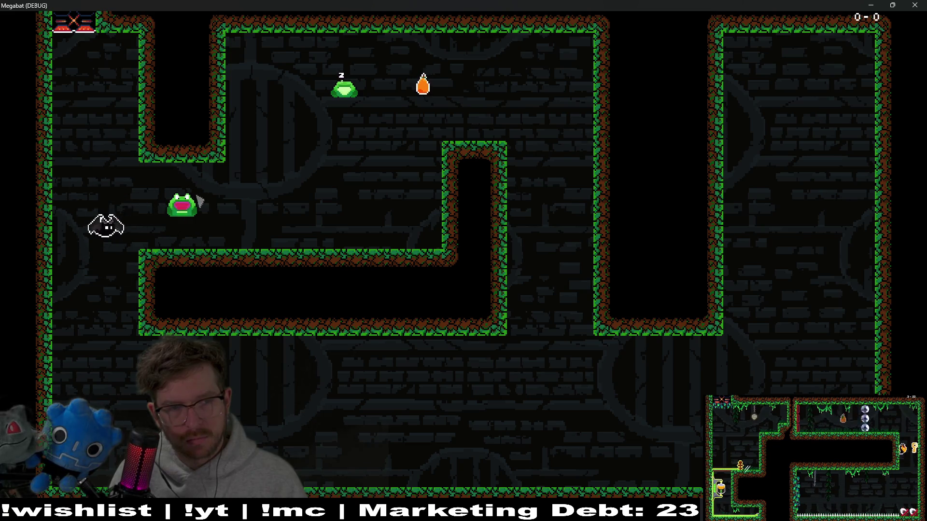
{"action": "key", "text": "Right"}
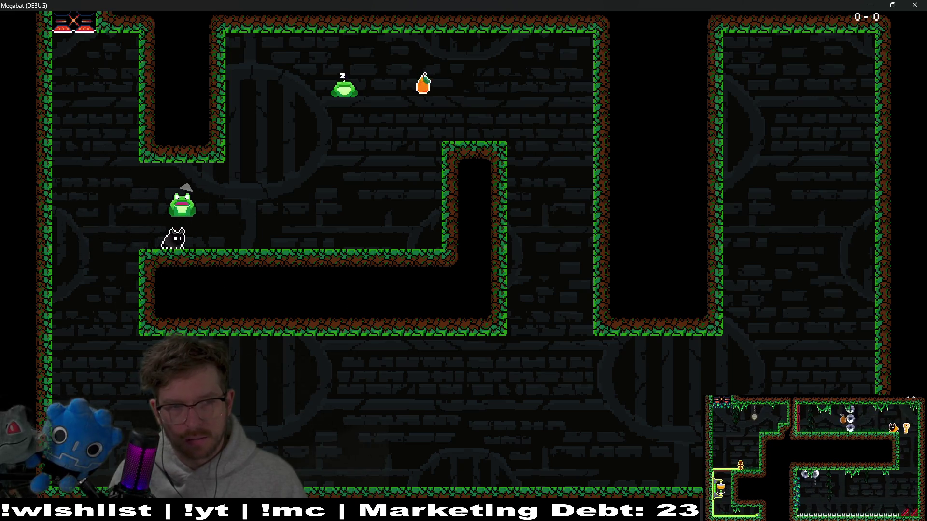
{"action": "key", "text": "F8"}
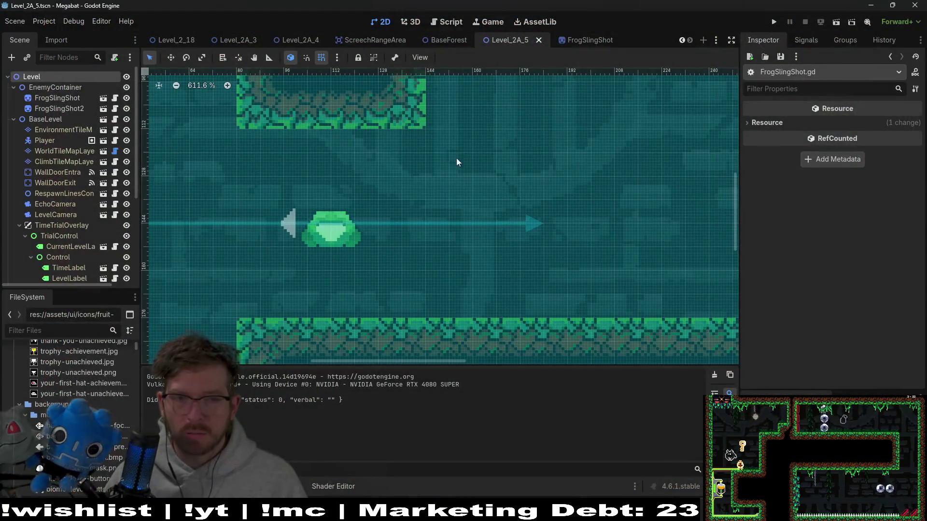
{"action": "left_click", "coordinate": [415, 22]}
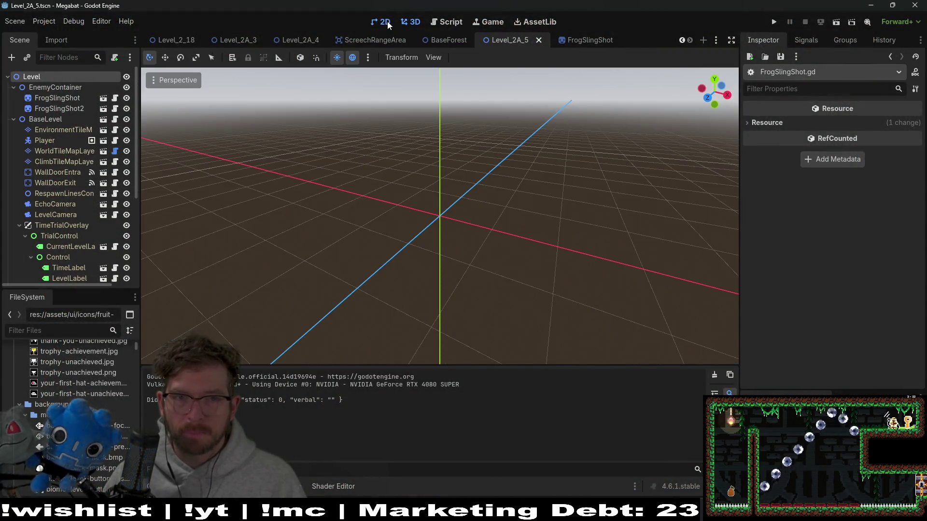
{"action": "left_click", "coordinate": [381, 22]}
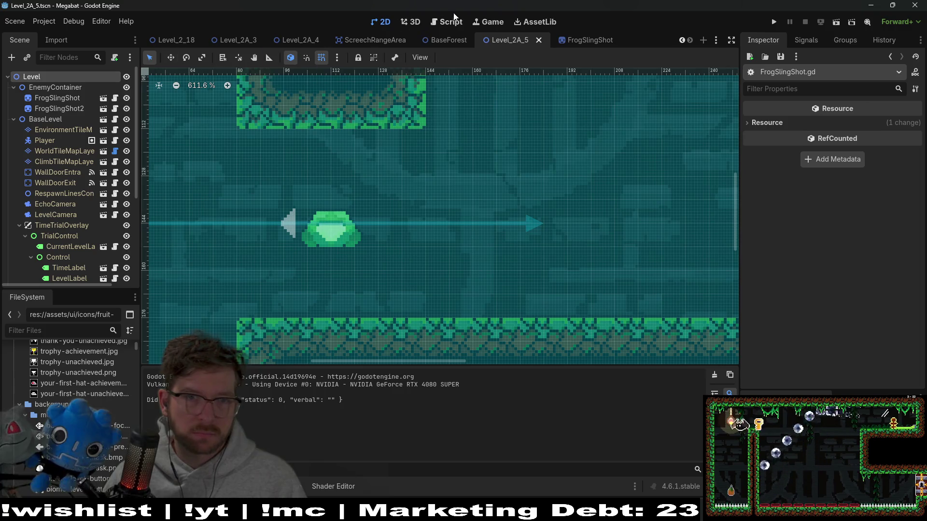
{"action": "left_click", "coordinate": [453, 21]}
{"action": "left_click", "coordinate": [596, 208]}
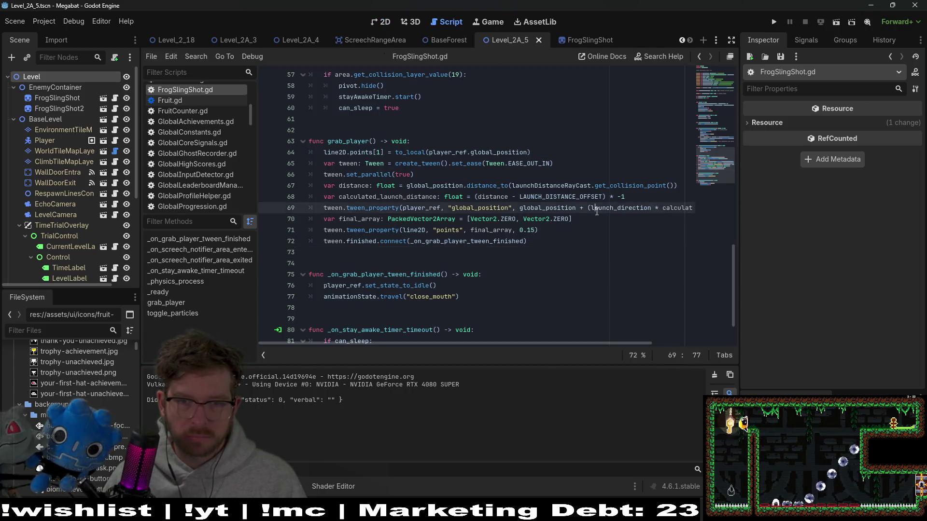
Remove the * -1 from line 68 and save FrogSlingShot.gd.
{"action": "left_click", "coordinate": [636, 197]}
{"action": "key", "text": "BackSpace"}
{"action": "key", "text": "BackSpace"}
{"action": "key", "text": "BackSpace"}
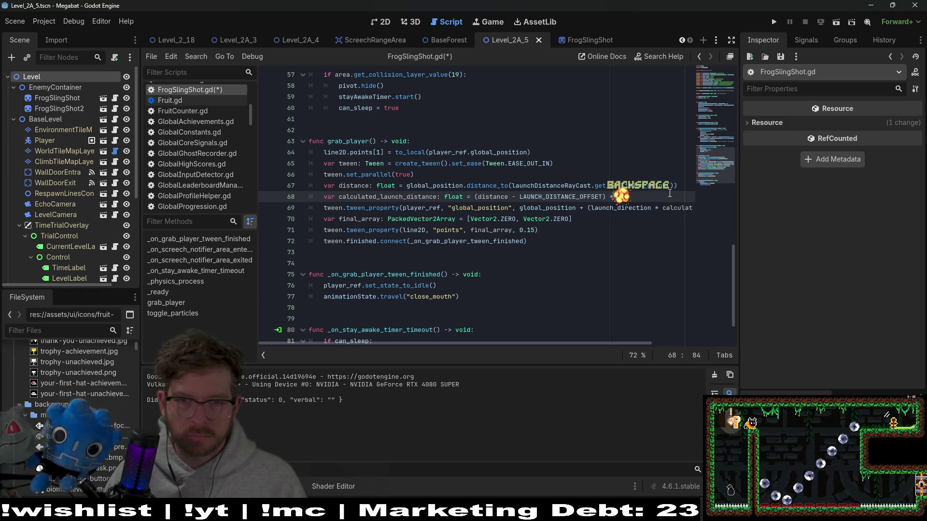
{"action": "key", "text": "ctrl+s"}
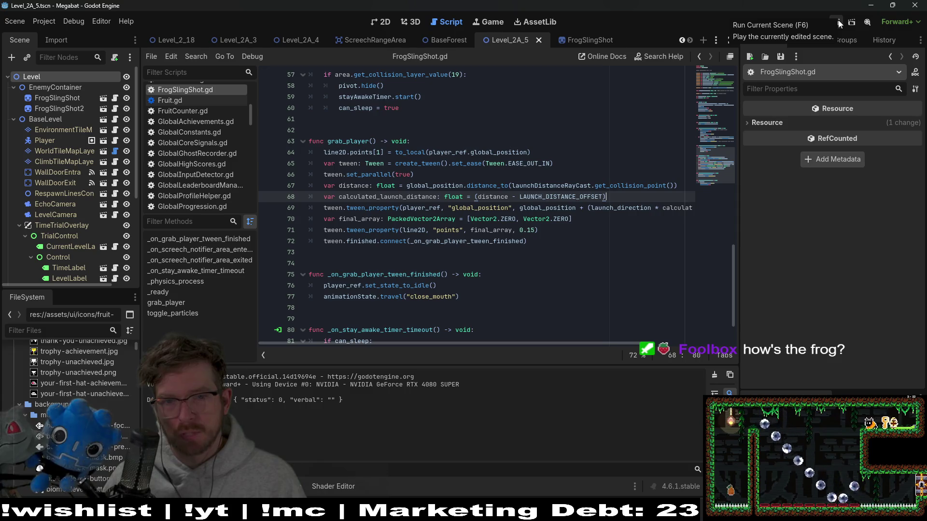
Return to the 2D view and run Level_2A_5 again.
{"action": "double_click", "coordinate": [498, 198]}
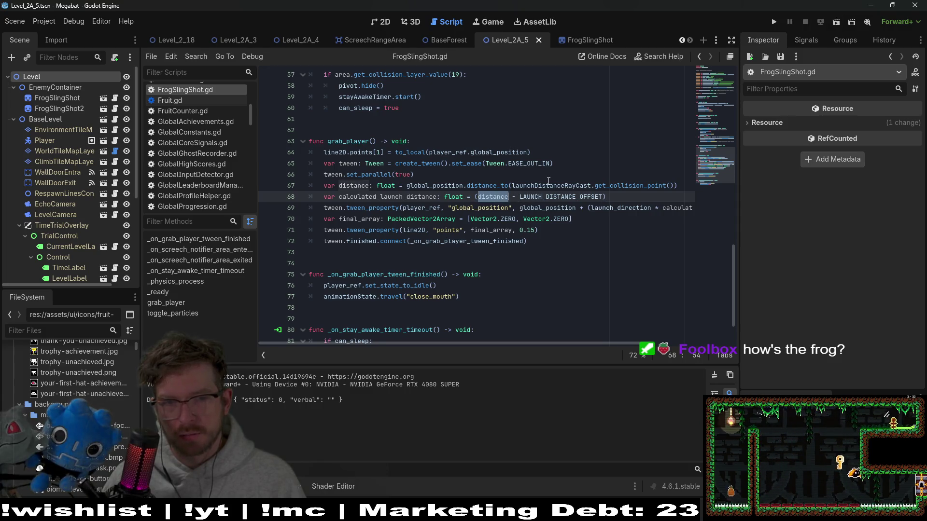
{"action": "left_click", "coordinate": [384, 22]}
{"action": "left_click", "coordinate": [835, 22]}
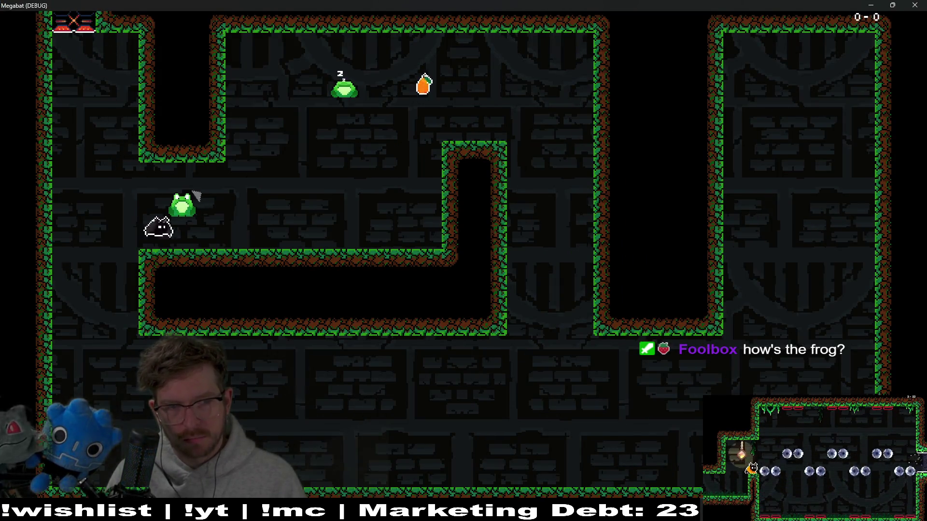
Fly the bat past the upper and lower frogs, then stop the run with F8.
{"action": "key", "text": "space"}
{"action": "key", "text": "space"}
{"action": "key", "text": "Right"}
{"action": "key", "text": "space"}
{"action": "key", "text": "space"}
{"action": "key", "text": "space"}
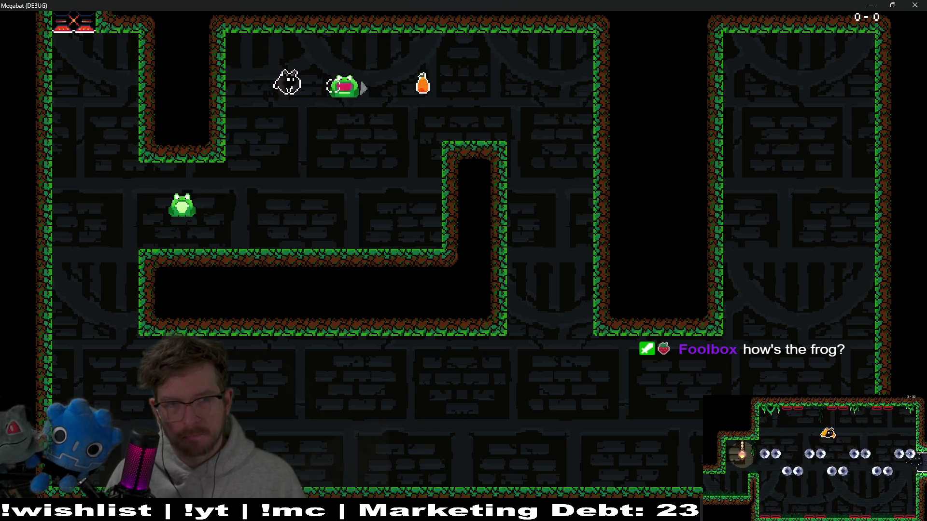
{"action": "key", "text": "Left"}
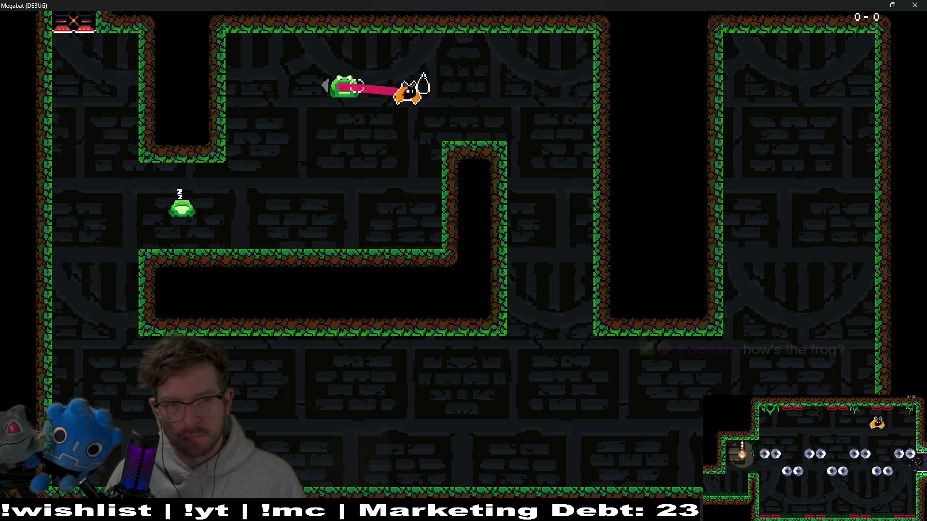
{"action": "key", "text": "Down"}
{"action": "key", "text": "Left"}
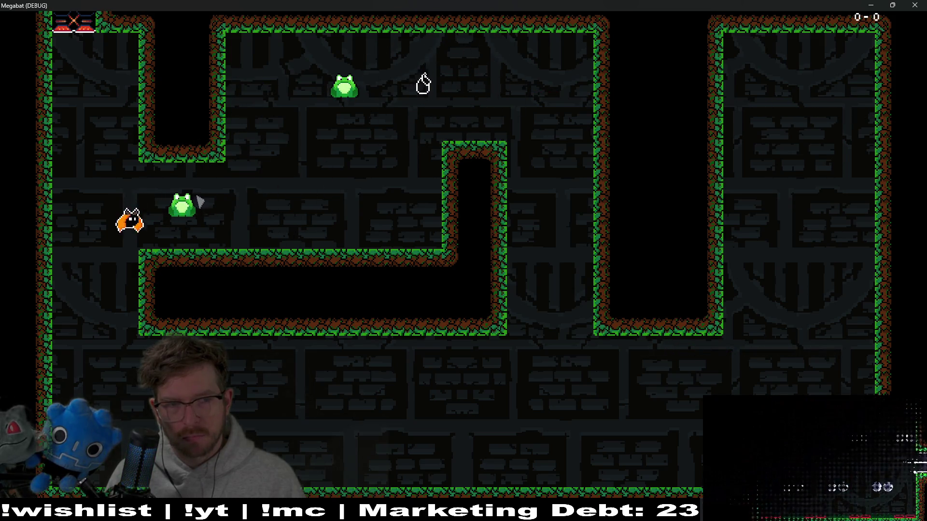
{"action": "key", "text": "space"}
{"action": "key", "text": "Right"}
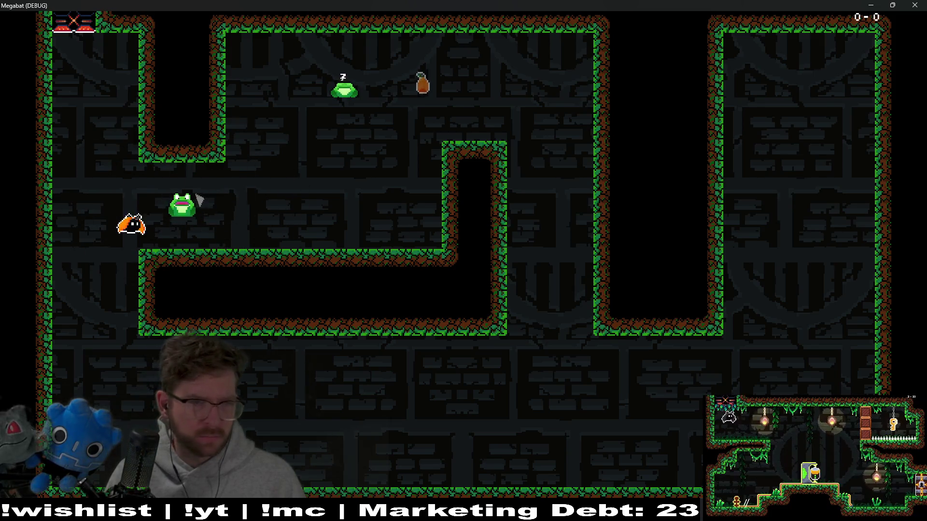
{"action": "key", "text": "Right"}
{"action": "key", "text": "F8"}
{"action": "left_click", "coordinate": [74, 21]}
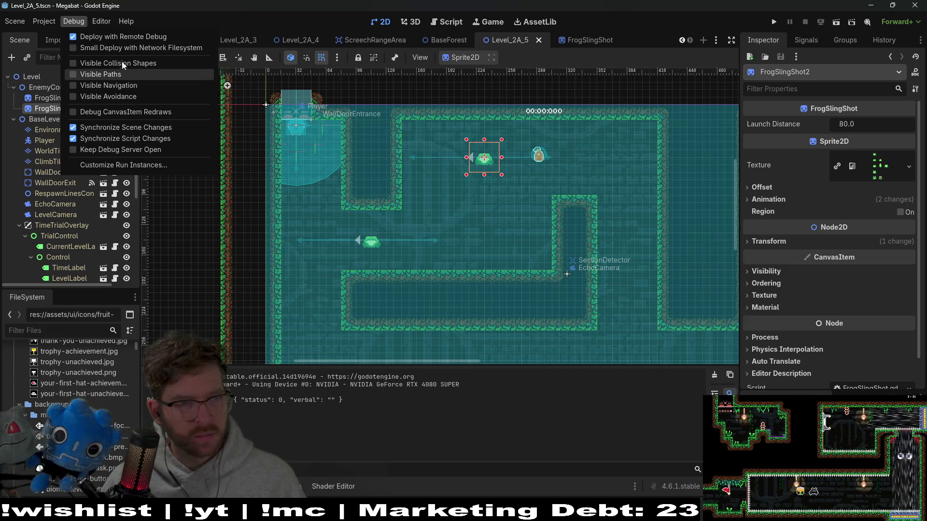
Turn on Visible Collision Shapes and test-run the level, then close the game.
{"action": "left_click", "coordinate": [123, 62]}
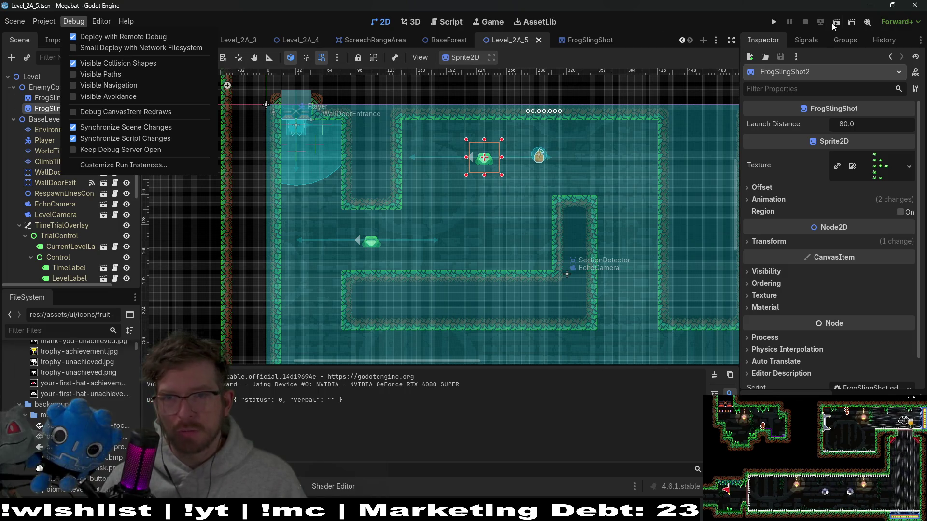
{"action": "left_click", "coordinate": [718, 22]}
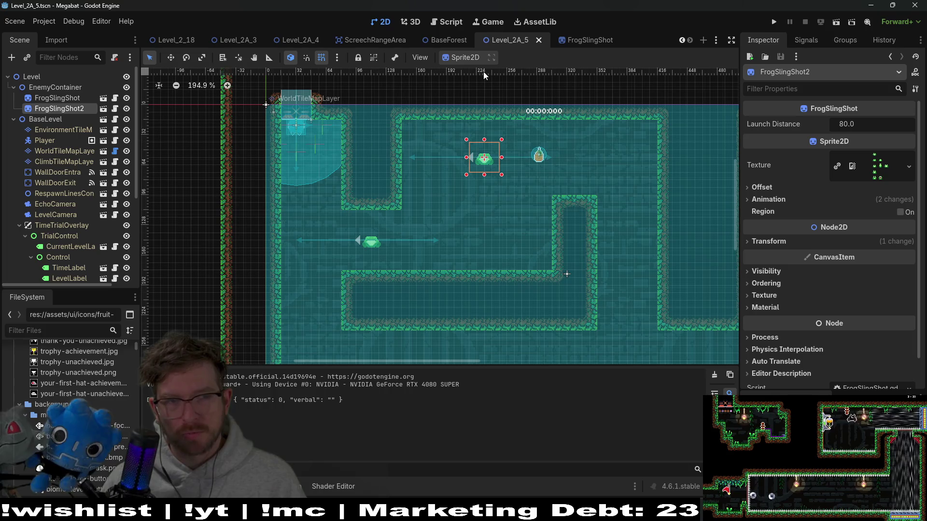
{"action": "left_click", "coordinate": [850, 21]}
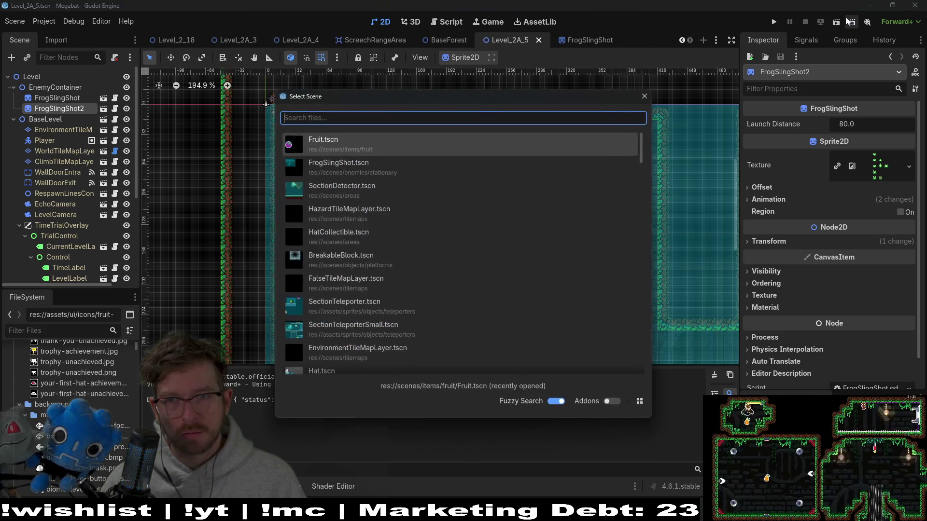
{"action": "left_click", "coordinate": [836, 24]}
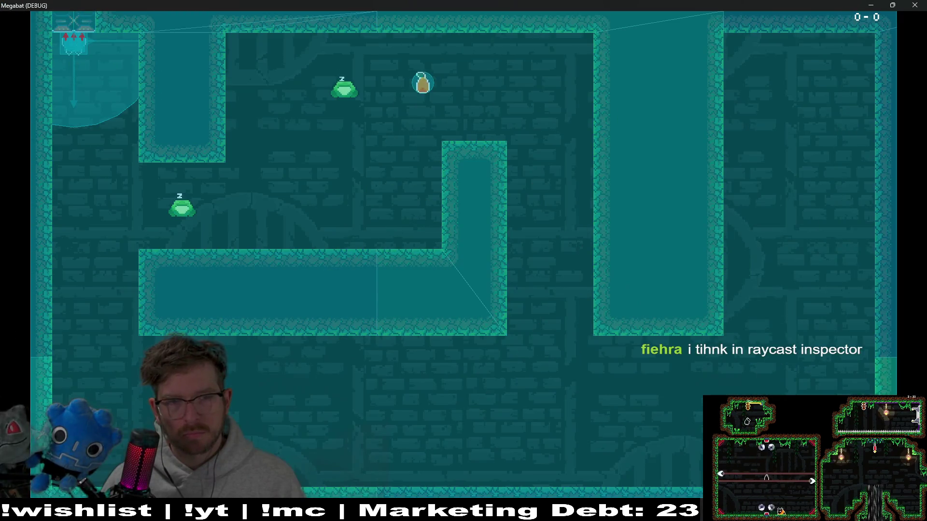
{"action": "left_click", "coordinate": [919, 5]}
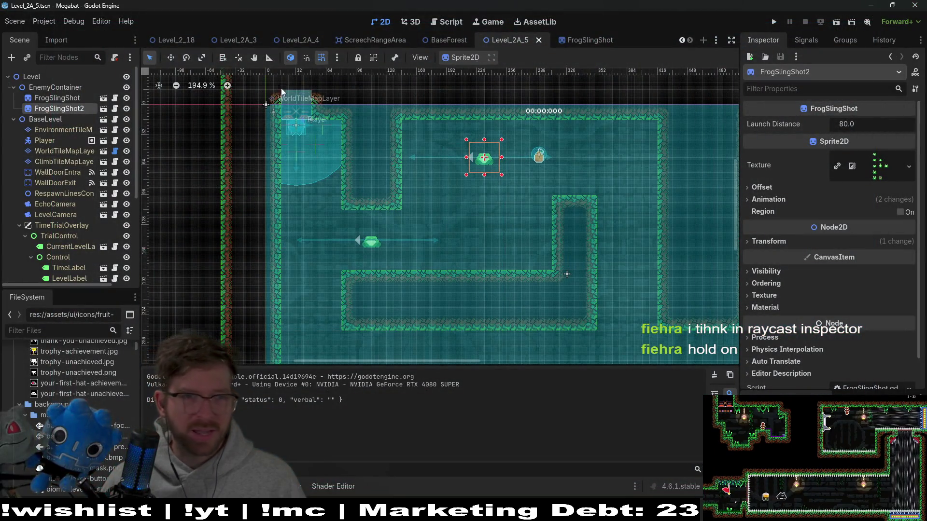
Turn Visible Collision Shapes back off and switch to the FrogSlingShot scene.
{"action": "left_click", "coordinate": [48, 25]}
{"action": "left_click", "coordinate": [48, 25]}
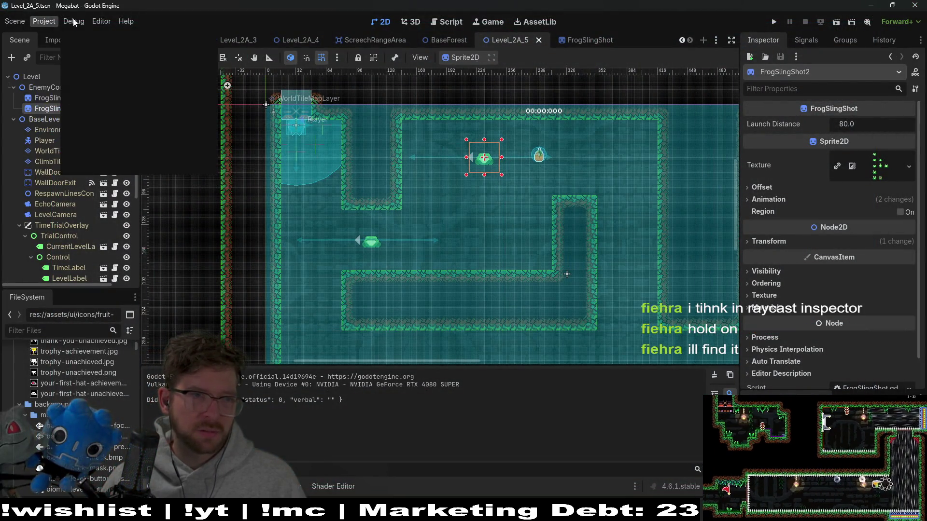
{"action": "left_click", "coordinate": [73, 22]}
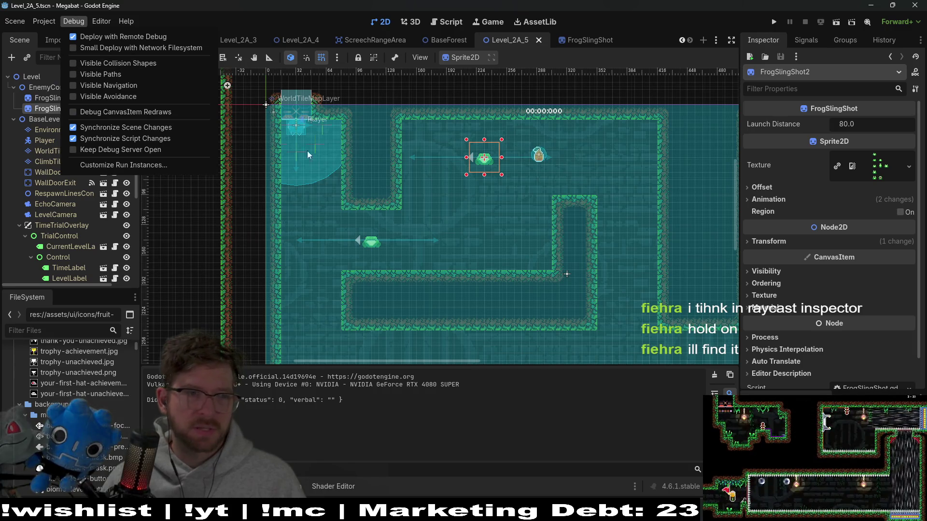
{"action": "left_click", "coordinate": [527, 41]}
{"action": "left_click", "coordinate": [581, 40]}
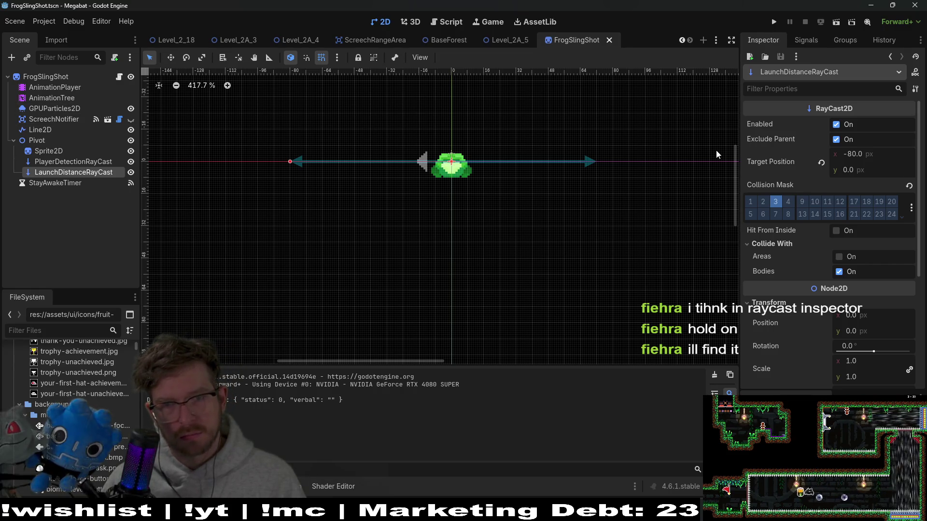
{"action": "left_click", "coordinate": [64, 22]}
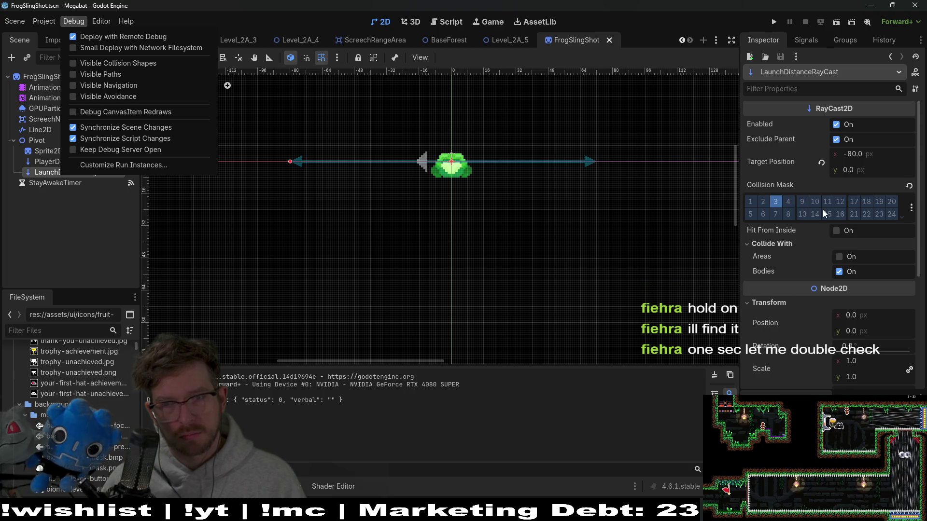
{"action": "scroll", "coordinate": [824, 287], "scroll_direction": "down", "scroll_amount": 3}
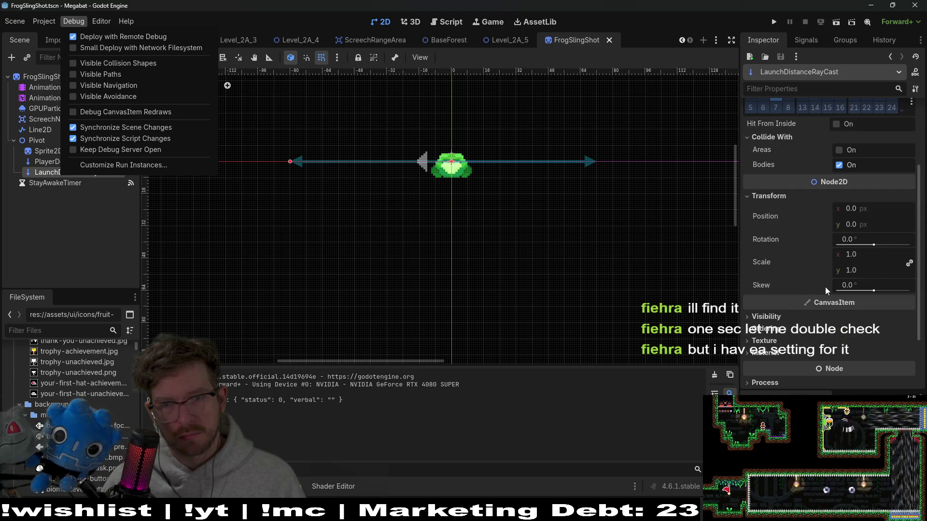
{"action": "scroll", "coordinate": [824, 287], "scroll_direction": "up", "scroll_amount": 3}
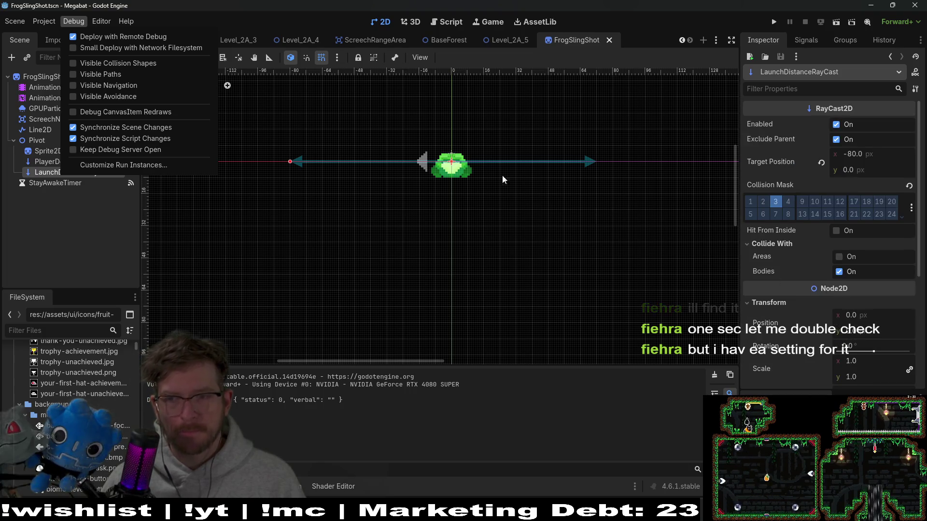
{"action": "left_click", "coordinate": [303, 8]}
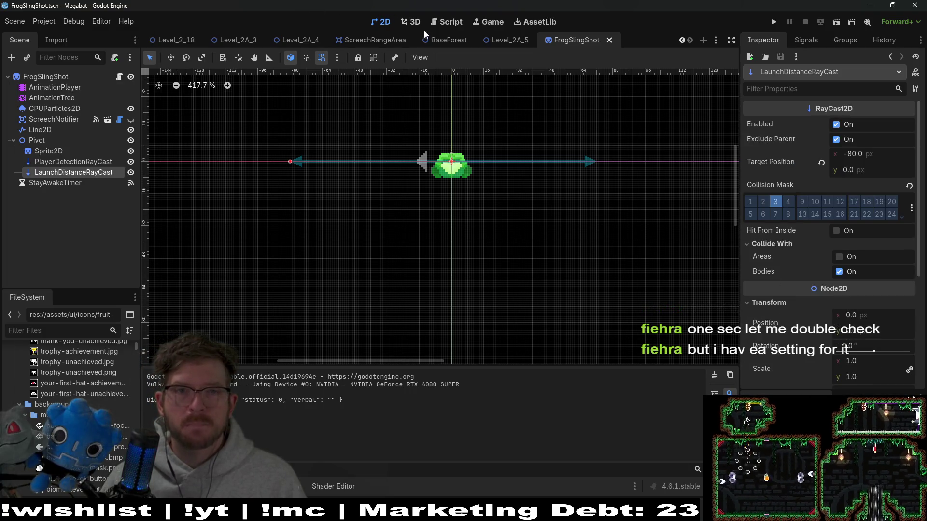
{"action": "mouse_move", "coordinate": [521, 40]}
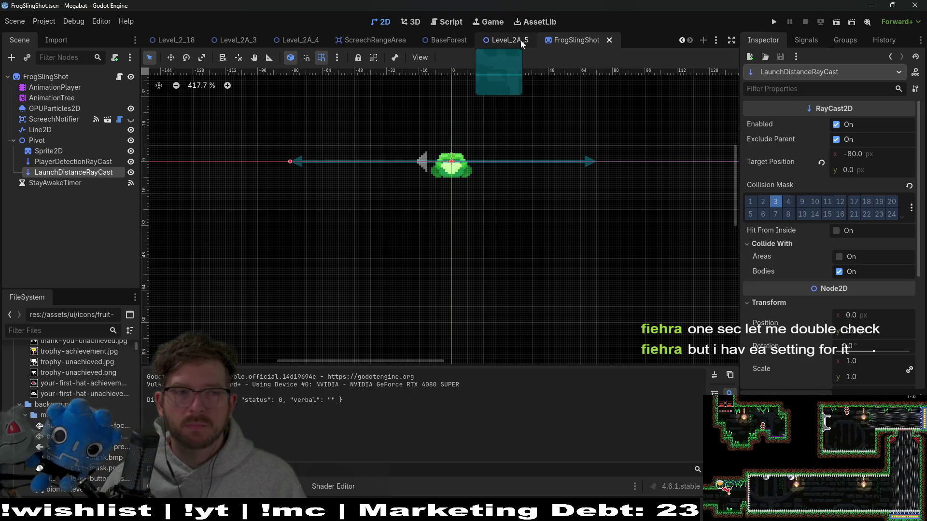
Run Level_2A_5, fly the bat until the frog grabs it, then close the game.
{"action": "left_click", "coordinate": [517, 41]}
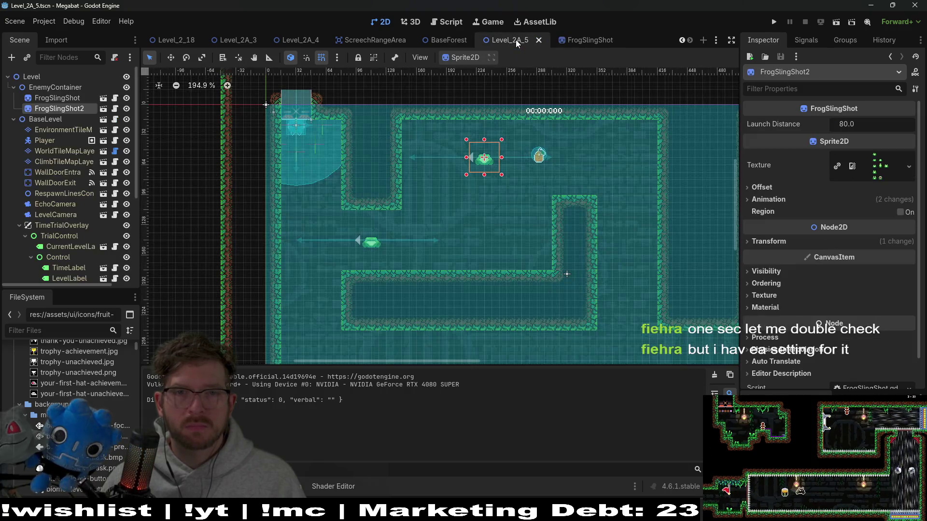
{"action": "left_click", "coordinate": [836, 22]}
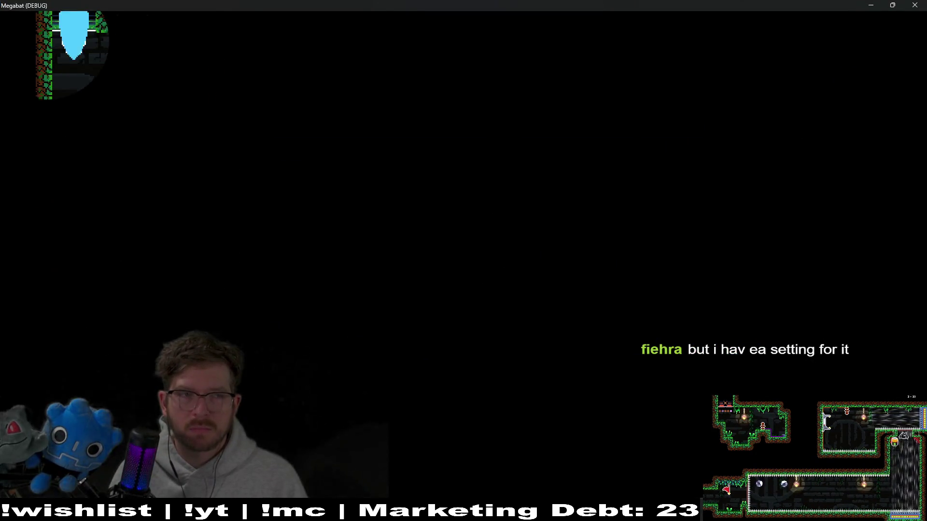
{"action": "key", "text": "space"}
{"action": "key", "text": "Right"}
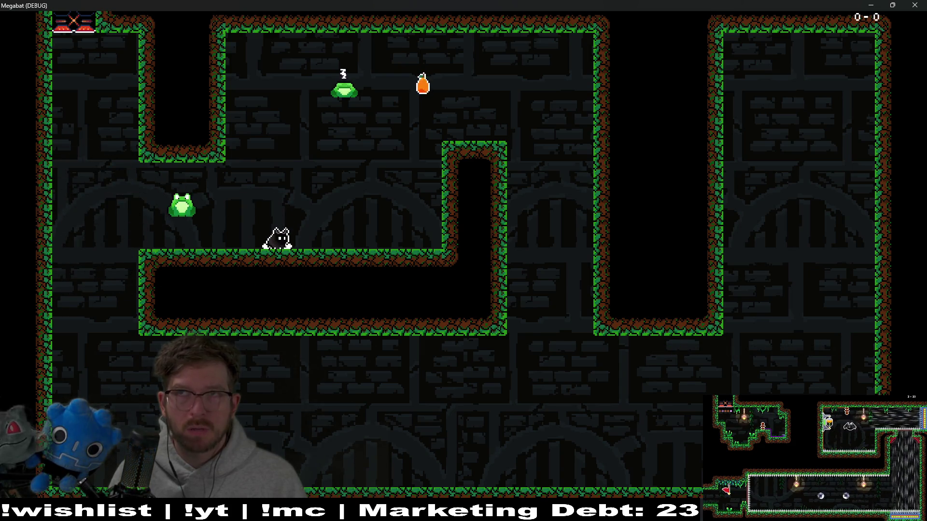
{"action": "key", "text": "Left"}
{"action": "key", "text": "space"}
{"action": "key", "text": "Right"}
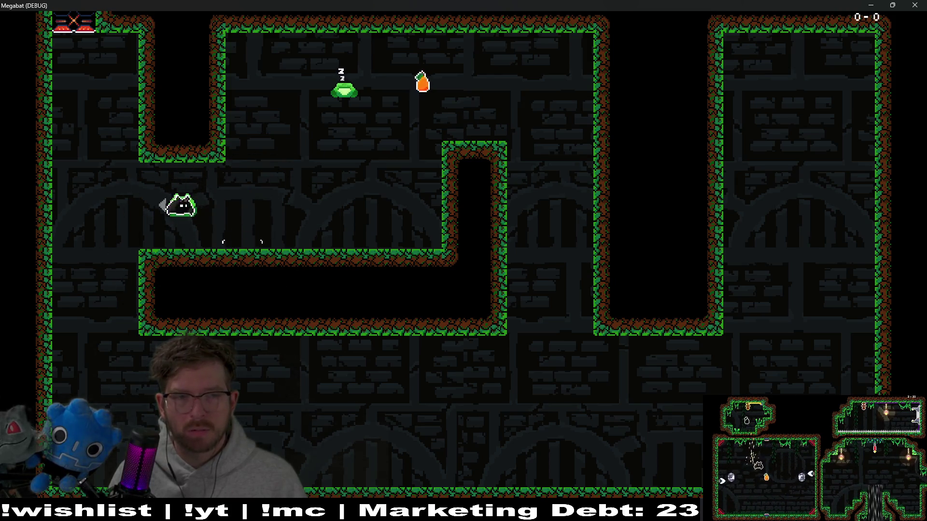
{"action": "left_click", "coordinate": [922, 5]}
{"action": "left_click", "coordinate": [405, 22]}
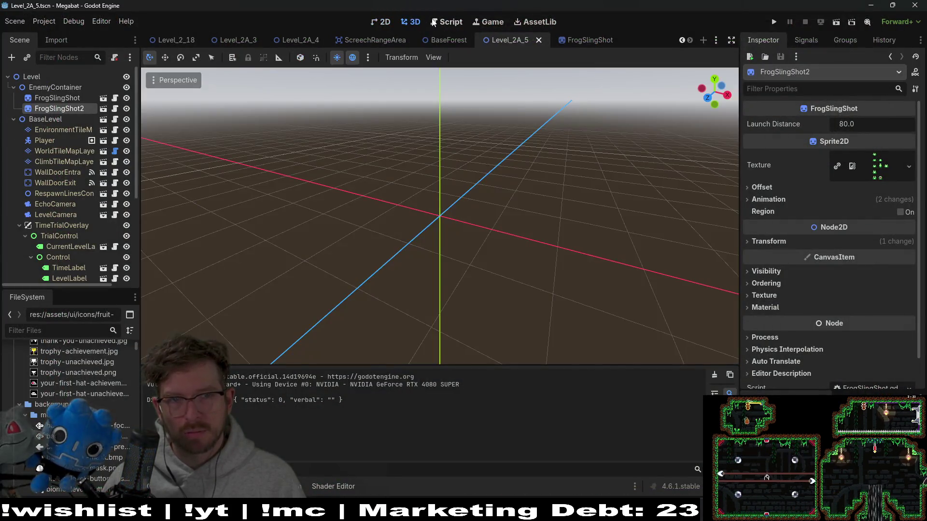
Show FrogSlingShot.gd and step through the 4 matches of launchDistanceRayCast.
{"action": "left_click", "coordinate": [446, 22]}
{"action": "scroll", "coordinate": [473, 216], "scroll_direction": "down", "scroll_amount": 3}
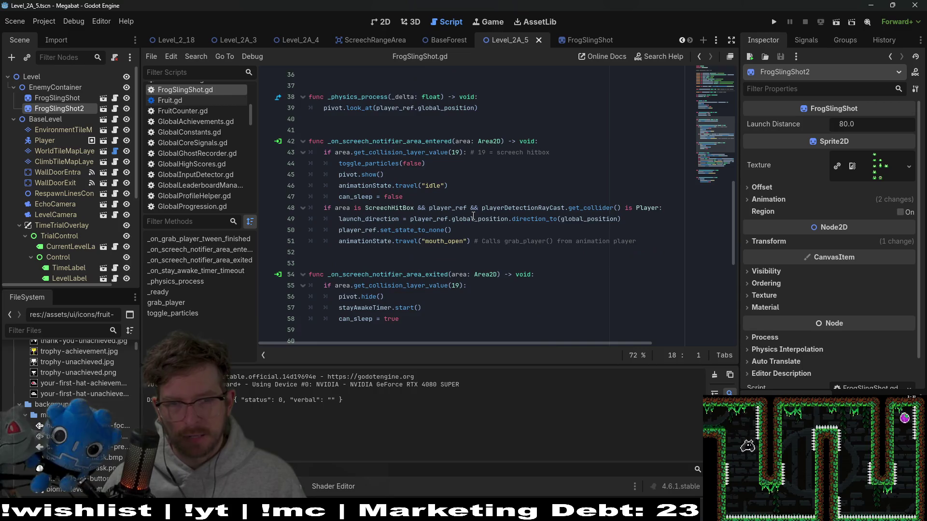
{"action": "scroll", "coordinate": [589, 233], "scroll_direction": "down", "scroll_amount": 4}
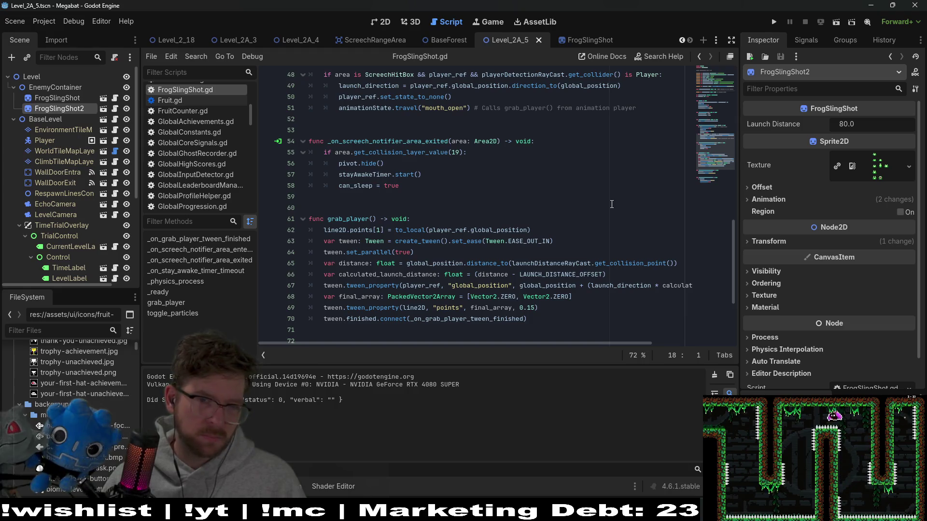
{"action": "left_click", "coordinate": [634, 274]}
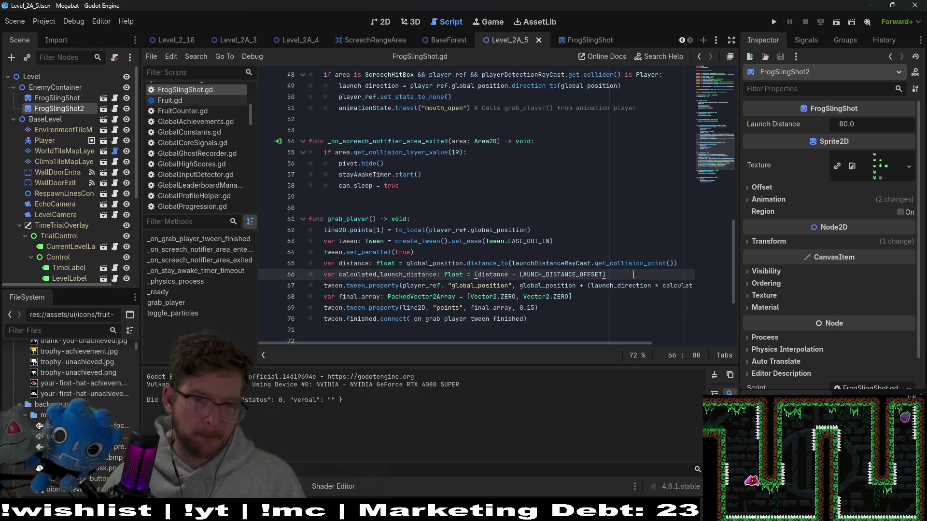
{"action": "scroll", "coordinate": [548, 271], "scroll_direction": "up", "scroll_amount": 12}
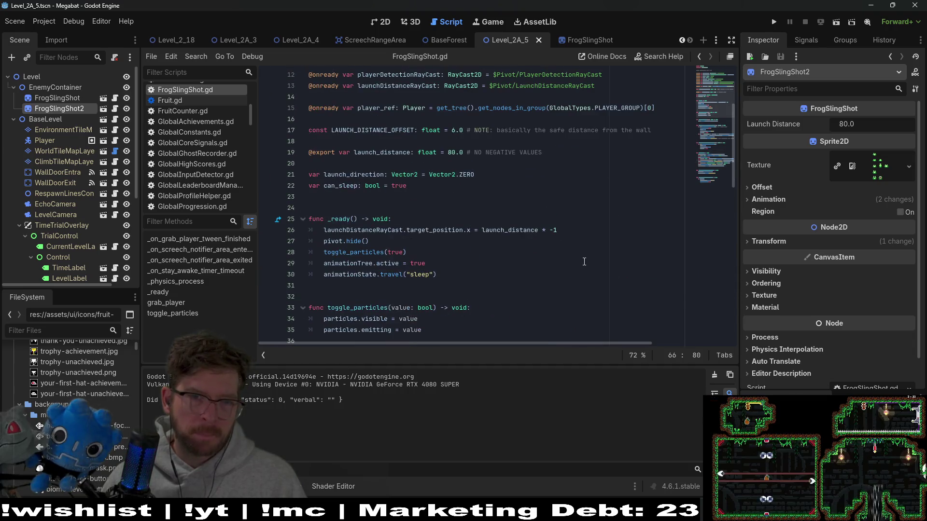
{"action": "double_click", "coordinate": [385, 230]}
{"action": "scroll", "coordinate": [385, 230], "scroll_direction": "up", "scroll_amount": 2}
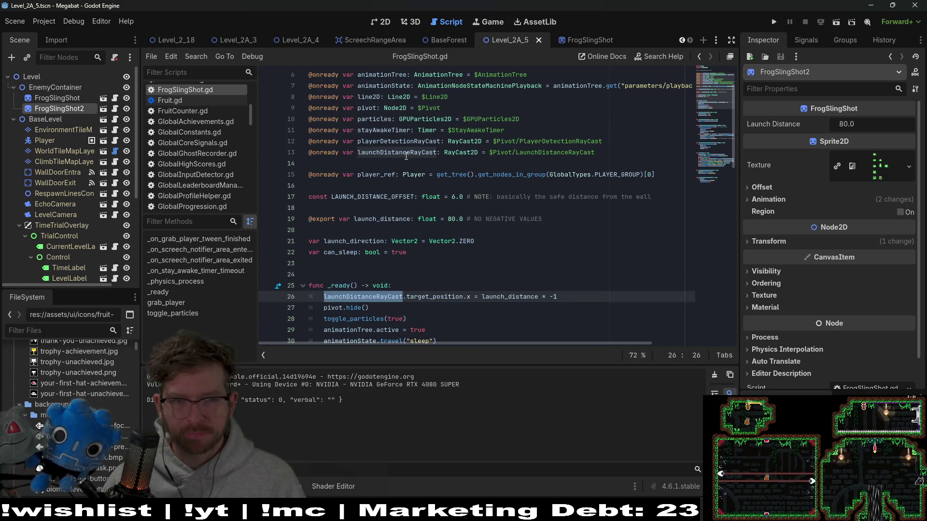
{"action": "double_click", "coordinate": [396, 152]}
{"action": "key", "text": "F3"}
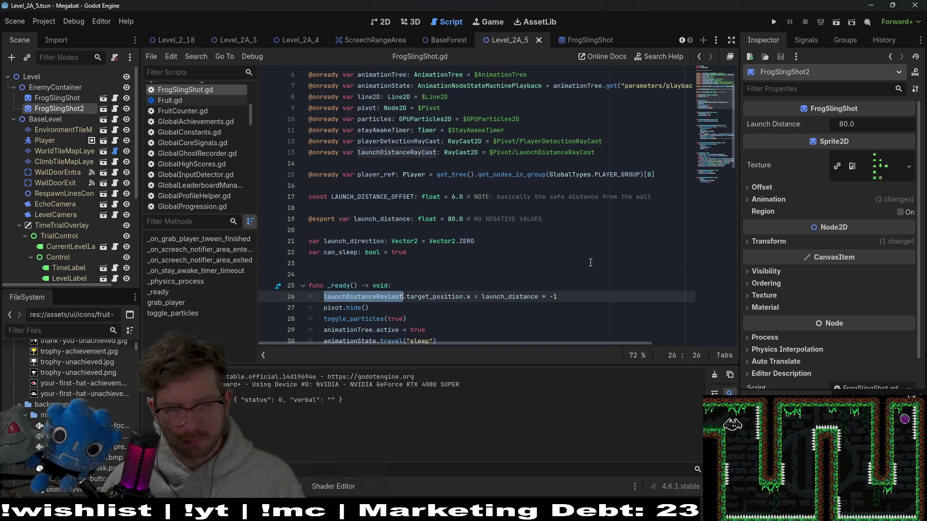
{"action": "key", "text": "ctrl+f"}
{"action": "key", "text": "Return"}
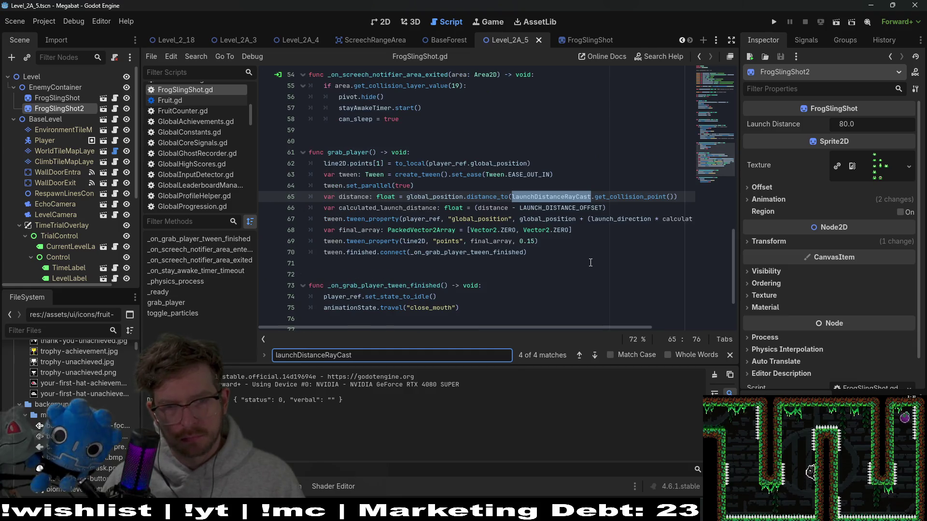
{"action": "key", "text": "Return"}
{"action": "key", "text": "Return"}
{"action": "key", "text": "Return"}
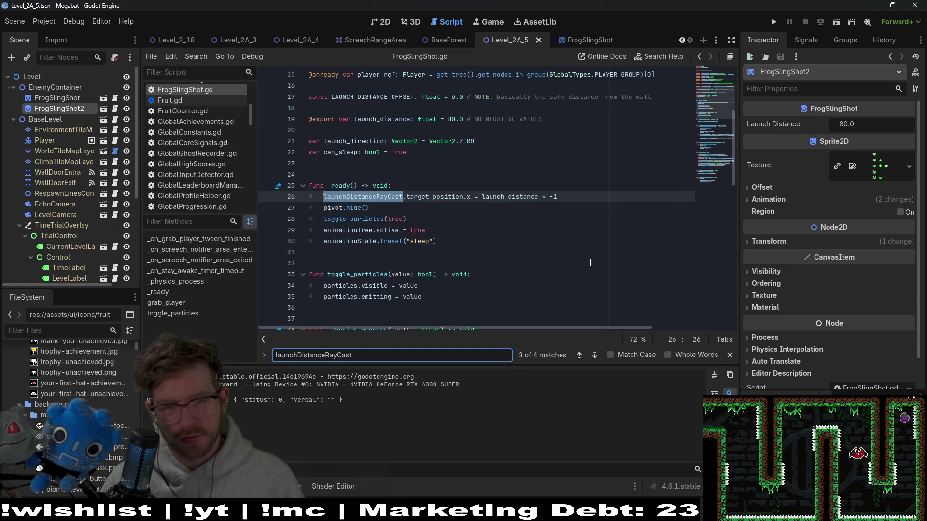
{"action": "key", "text": "Return"}
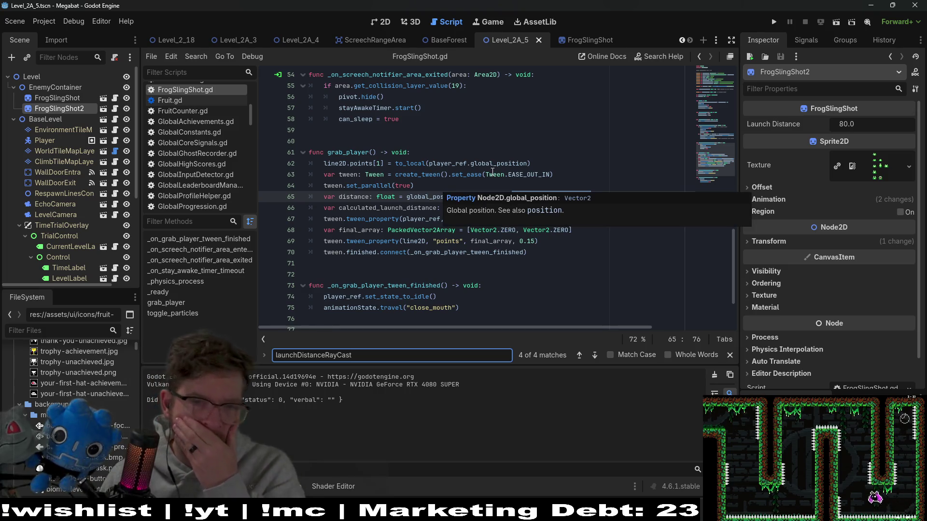
{"action": "mouse_move", "coordinate": [492, 176]}
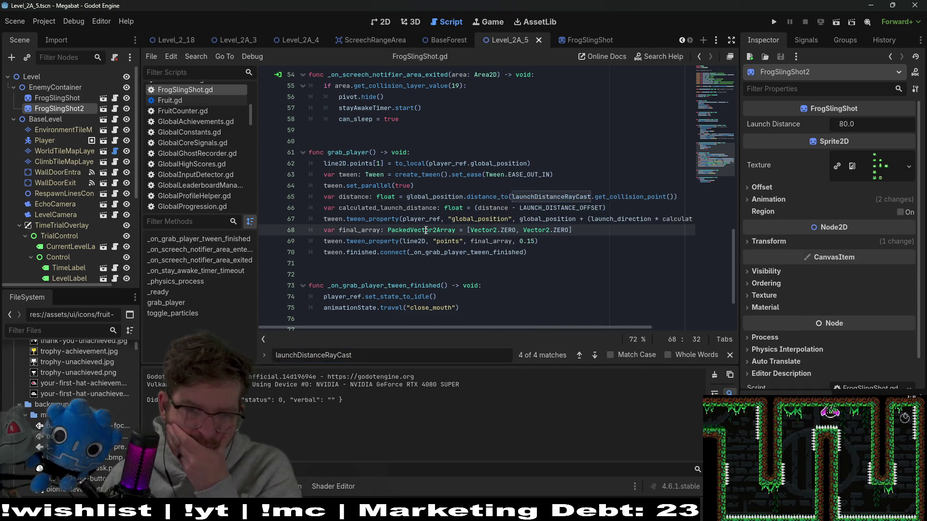
{"action": "mouse_move", "coordinate": [426, 234]}
{"action": "left_click", "coordinate": [609, 208]}
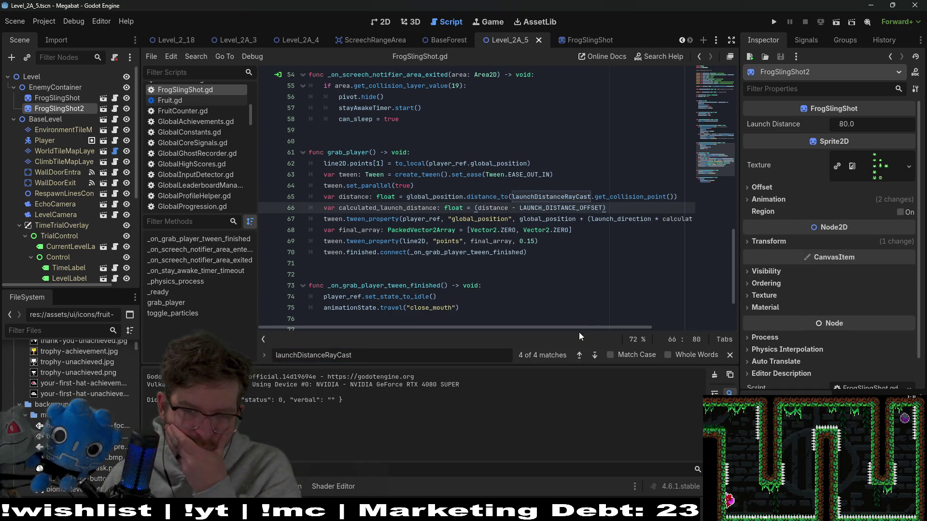
{"action": "mouse_move", "coordinate": [582, 326]}
{"action": "left_mouse_down"}
{"action": "mouse_move", "coordinate": [674, 314]}
{"action": "mouse_move", "coordinate": [576, 318]}
{"action": "left_mouse_up"}
{"action": "double_click", "coordinate": [605, 220]}
{"action": "mouse_move", "coordinate": [605, 220]}
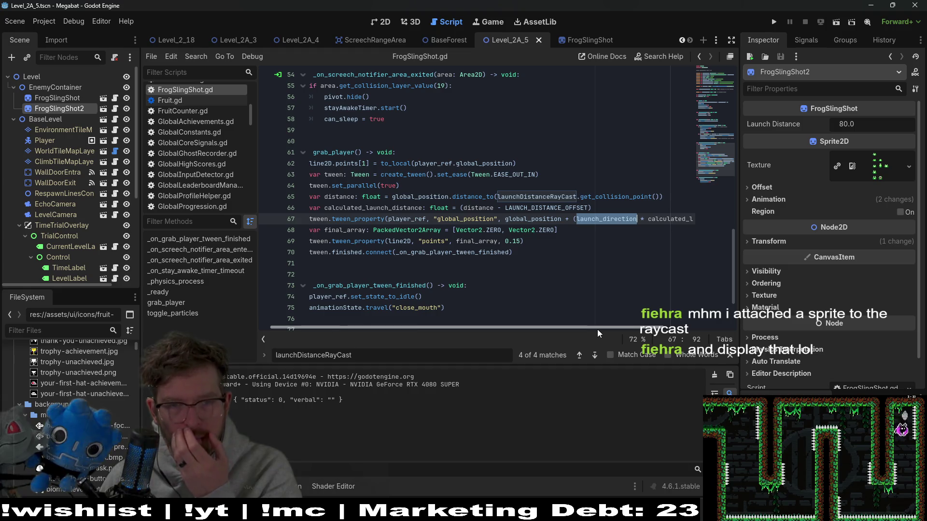
{"action": "left_click_drag", "start_coordinate": [597, 329], "coordinate": [669, 332]}
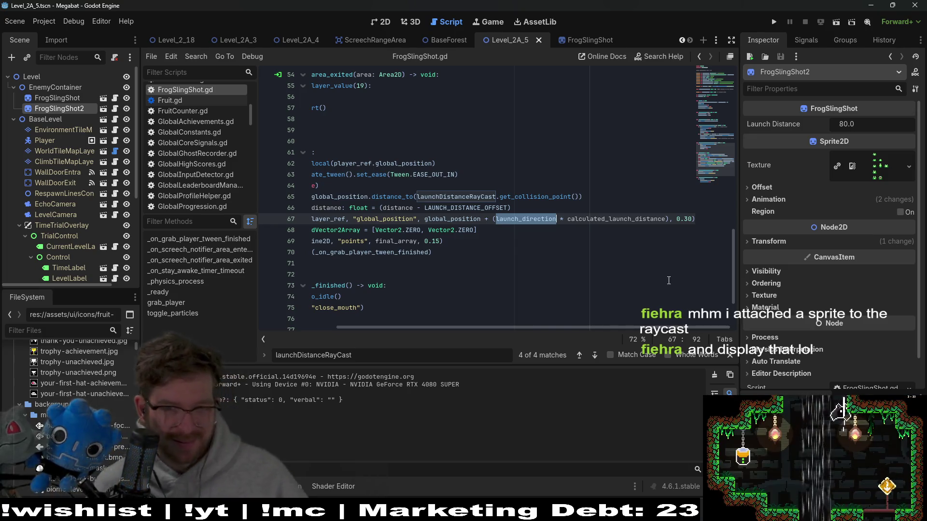
{"action": "left_click_drag", "start_coordinate": [516, 328], "coordinate": [361, 328]}
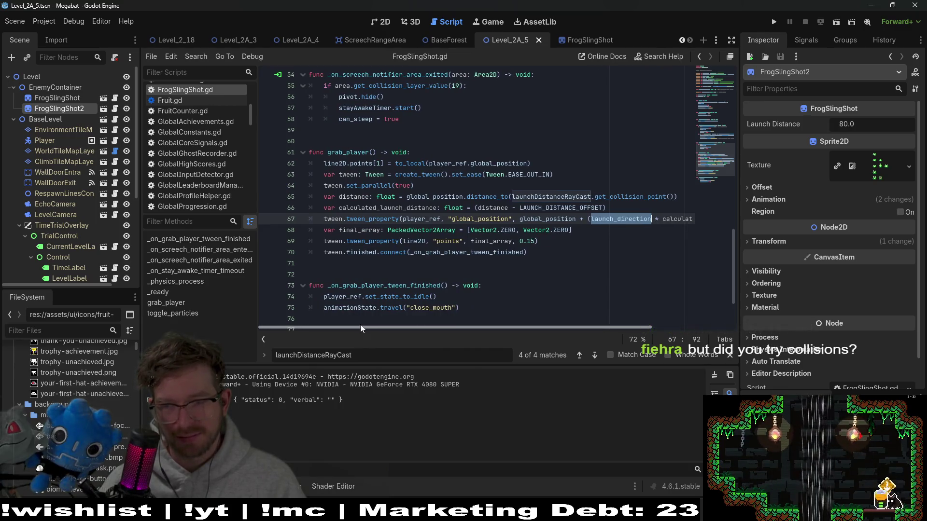
{"action": "left_click", "coordinate": [560, 251]}
{"action": "left_click", "coordinate": [569, 244]}
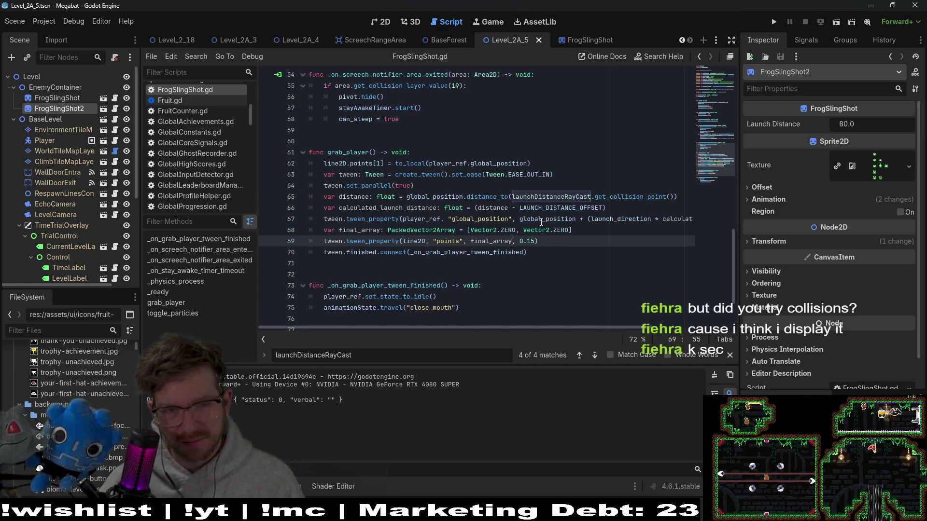
Turn on Visible Collision Shapes, Paths, Navigation, Avoidance and Debug CanvasItem Redraws.
{"action": "left_click", "coordinate": [37, 21]}
{"action": "mouse_move", "coordinate": [74, 21]}
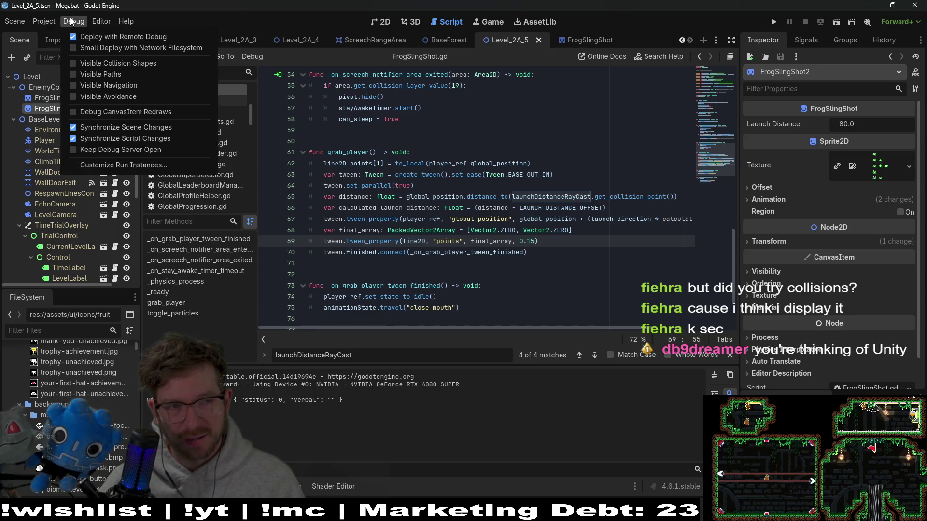
{"action": "left_click", "coordinate": [73, 97]}
{"action": "left_click", "coordinate": [73, 85]}
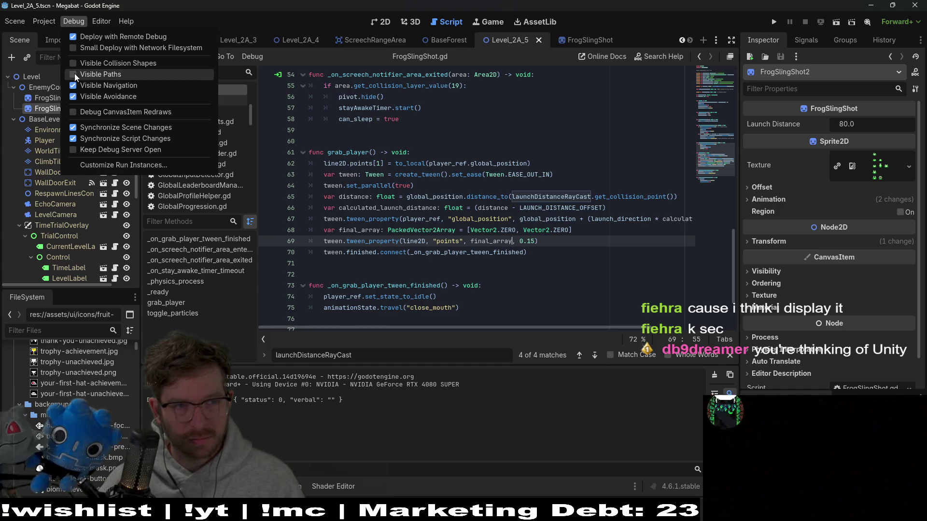
{"action": "left_click", "coordinate": [74, 74]}
{"action": "left_click", "coordinate": [73, 60]}
{"action": "left_click", "coordinate": [72, 112]}
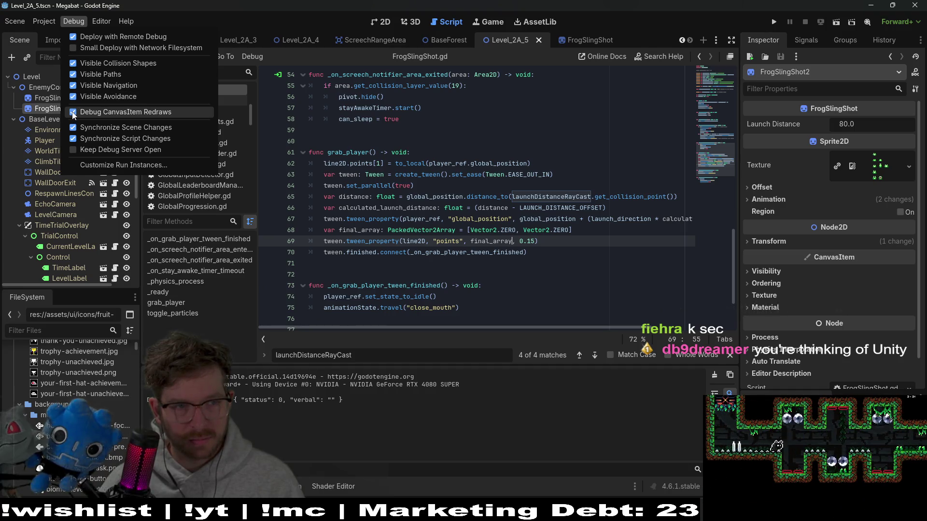
Run the current scene with F6 to view the overlays, then close the game.
{"action": "key", "text": "Escape"}
{"action": "key", "text": "F6"}
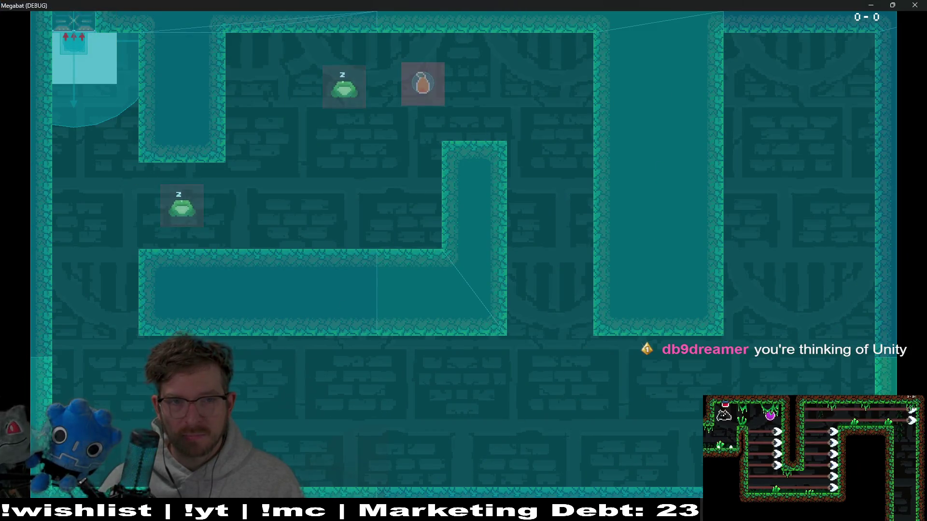
{"action": "left_click", "coordinate": [915, 5]}
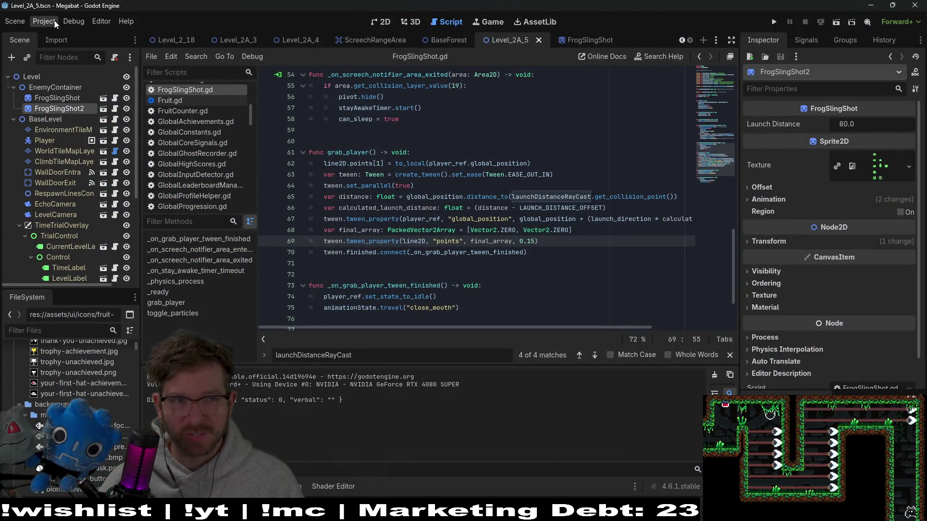
Uncheck Visible Navigation, Avoidance, Paths, Collision Shapes and Debug CanvasItem Redraws.
{"action": "left_click", "coordinate": [67, 21]}
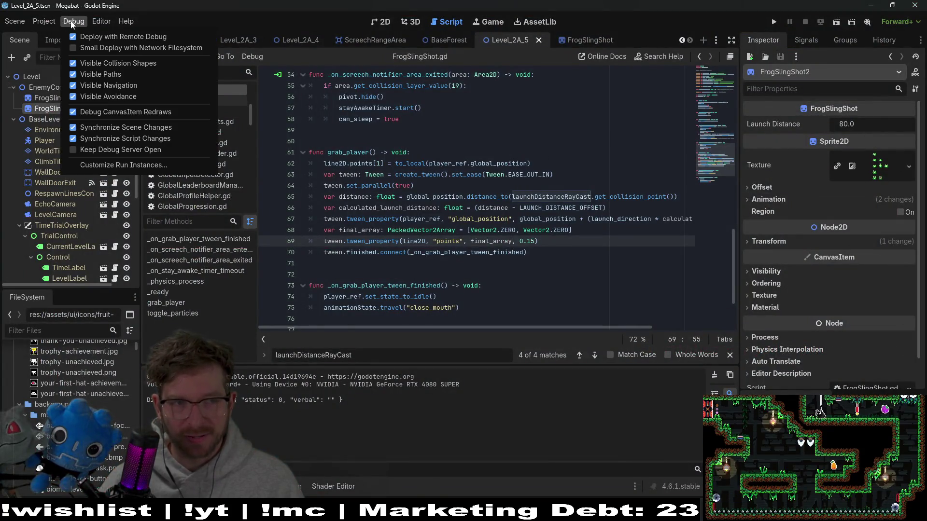
{"action": "left_click", "coordinate": [73, 96]}
{"action": "left_click", "coordinate": [74, 86]}
{"action": "left_click", "coordinate": [76, 75]}
{"action": "left_click", "coordinate": [73, 63]}
{"action": "left_click", "coordinate": [74, 113]}
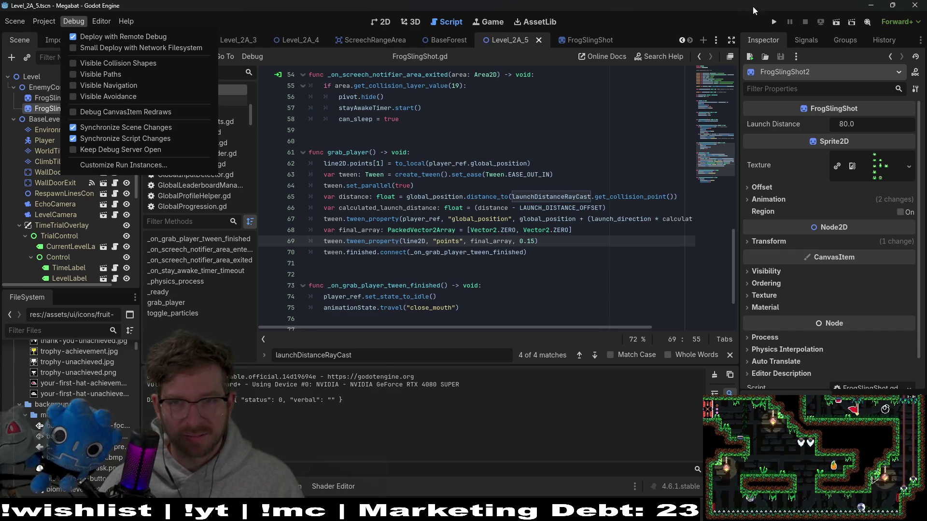
{"action": "left_click", "coordinate": [463, 2]}
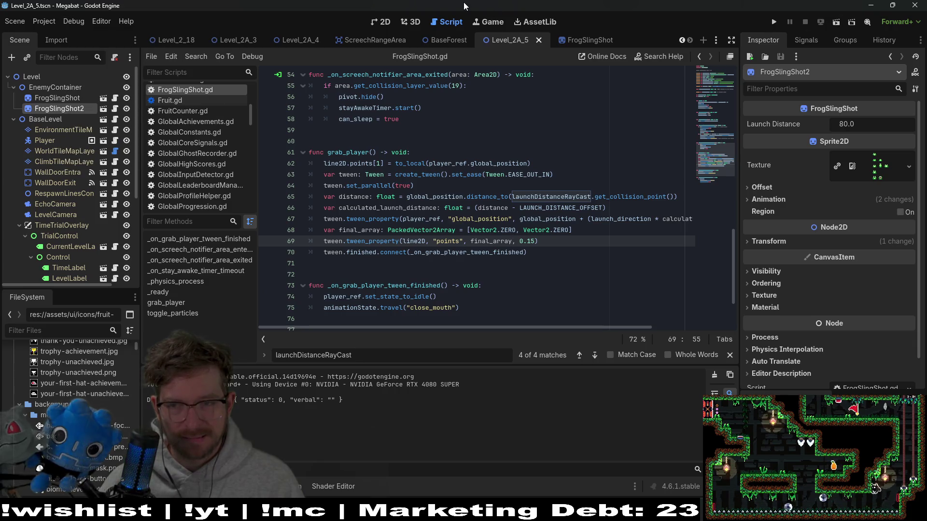
Playtest the level, carrying the carrot past the frog and getting flung, then close the game.
{"action": "left_click", "coordinate": [837, 22]}
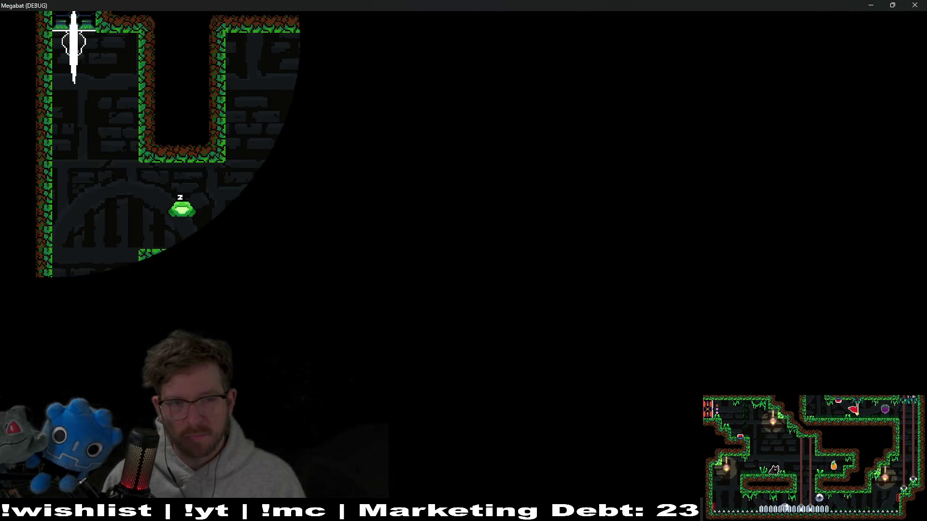
{"action": "key", "text": "space"}
{"action": "key", "text": "Right"}
{"action": "key", "text": "Up"}
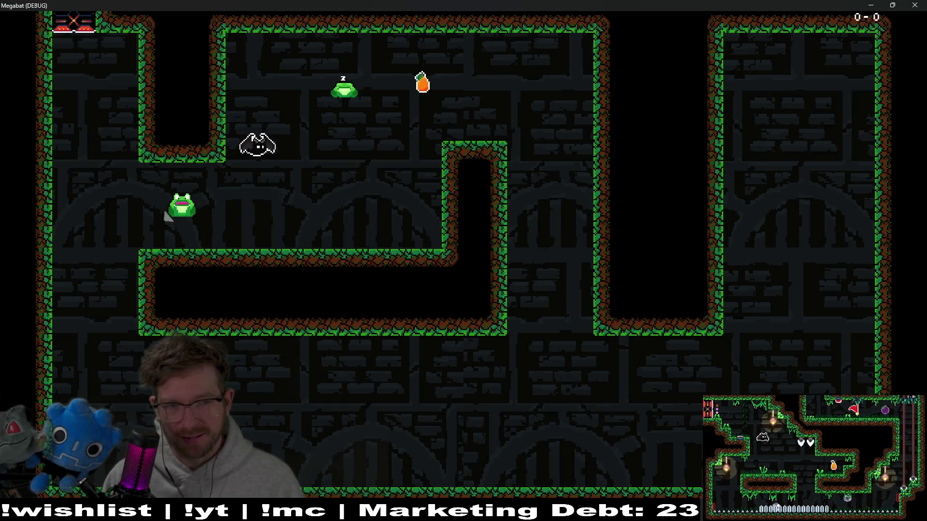
{"action": "key", "text": "space"}
{"action": "key", "text": "Right"}
{"action": "key", "text": "Left"}
{"action": "key", "text": "Right"}
{"action": "key", "text": "Right"}
{"action": "key", "text": "Left"}
{"action": "key", "text": "space"}
{"action": "key", "text": "Right"}
{"action": "key", "text": "Left"}
{"action": "key", "text": "space"}
{"action": "key", "text": "Down"}
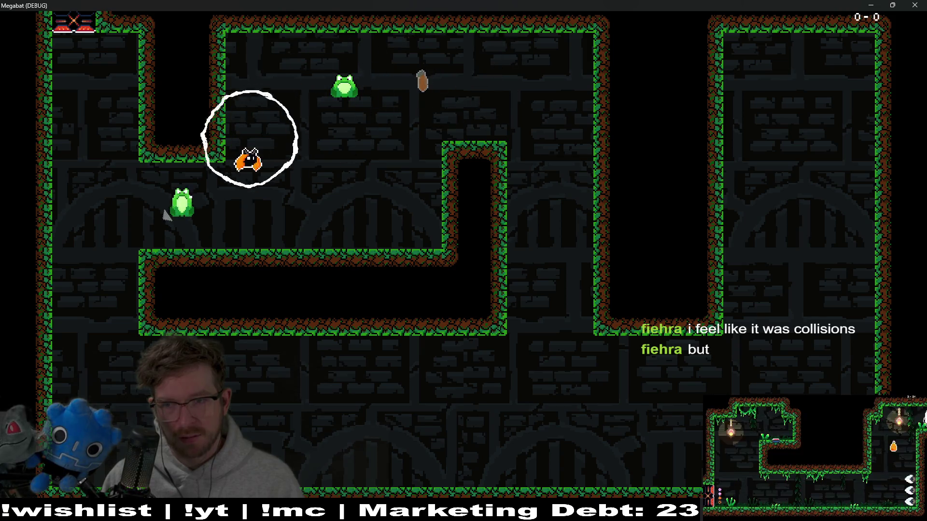
{"action": "key", "text": "space"}
{"action": "key", "text": "Right"}
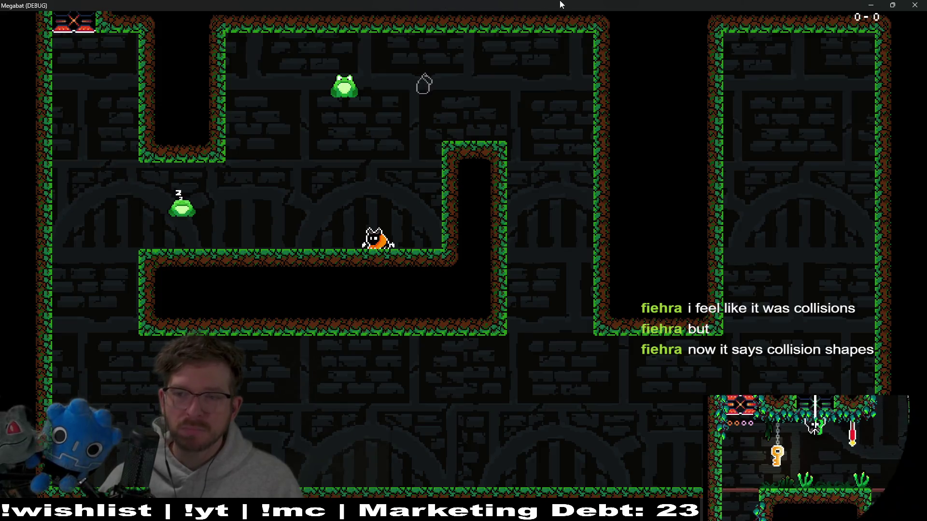
{"action": "left_click", "coordinate": [913, 4]}
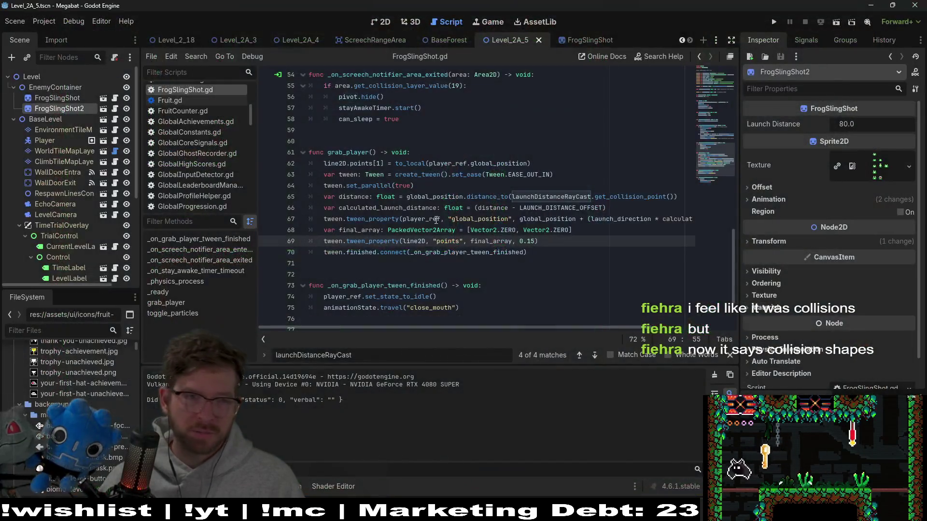
Check the Debug menu options and review lines 69–70 of grab_player.
{"action": "left_click", "coordinate": [50, 22]}
{"action": "mouse_move", "coordinate": [84, 21]}
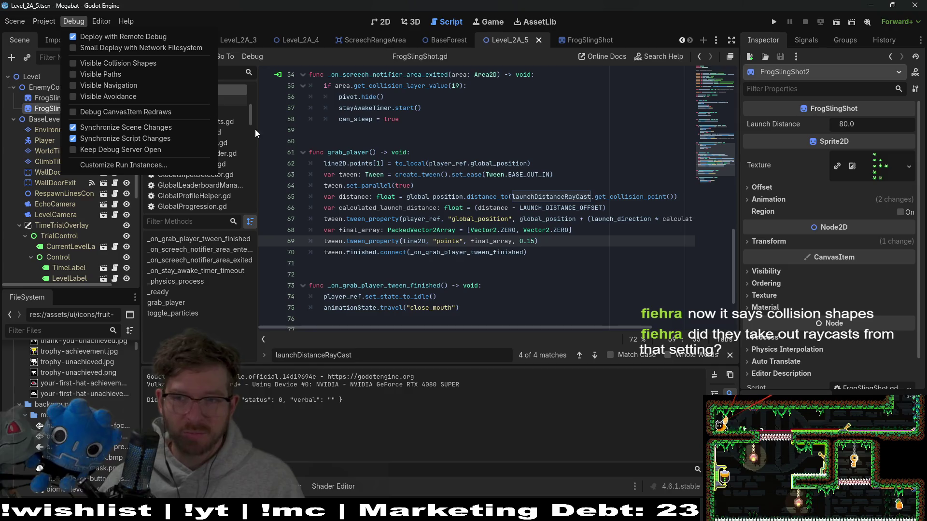
{"action": "left_click", "coordinate": [444, 242]}
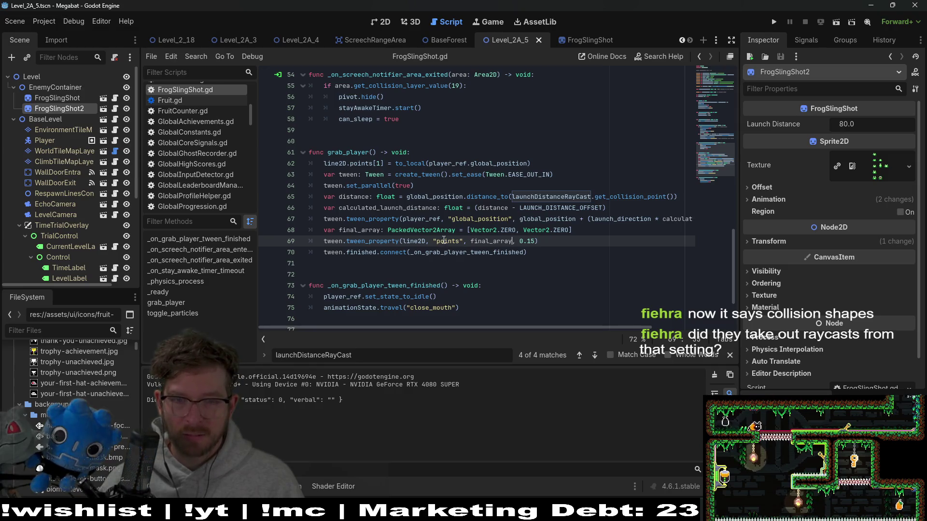
{"action": "left_click", "coordinate": [527, 256]}
{"action": "left_click", "coordinate": [596, 238]}
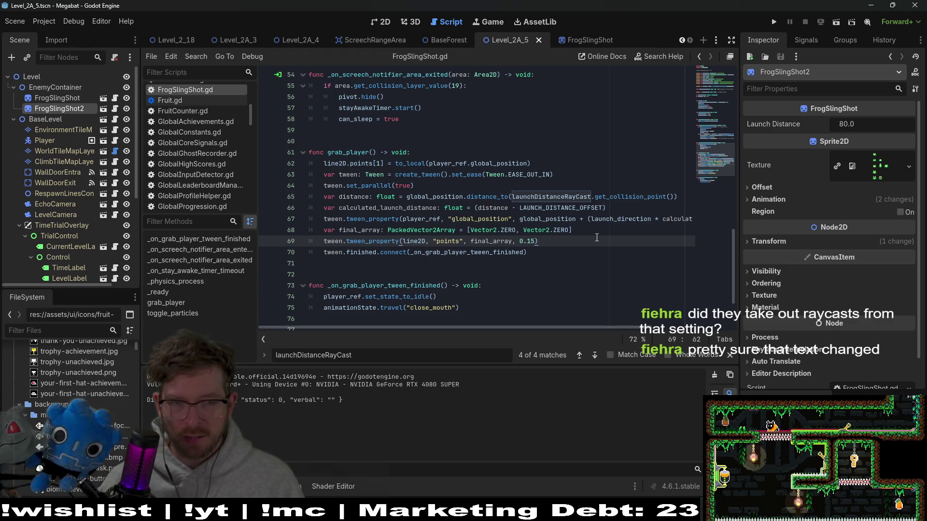
{"action": "left_click", "coordinate": [573, 253]}
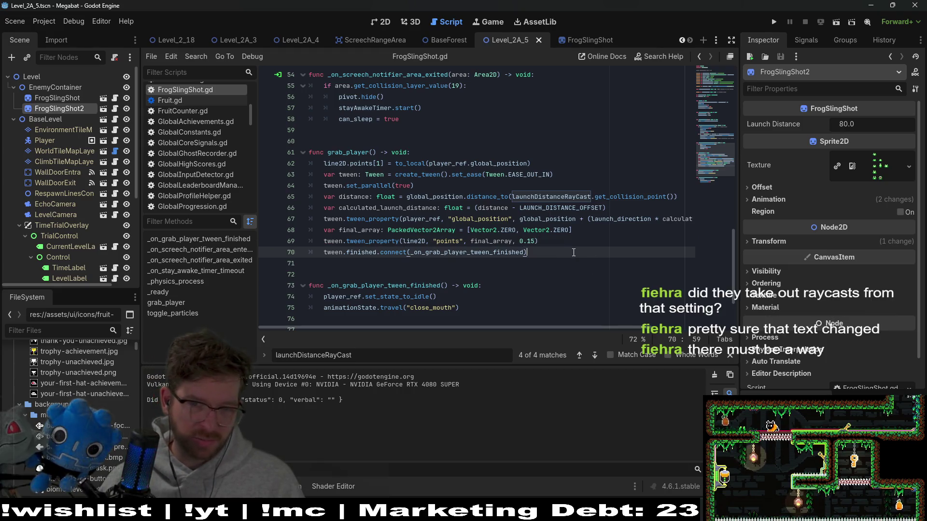
{"action": "left_click", "coordinate": [73, 21]}
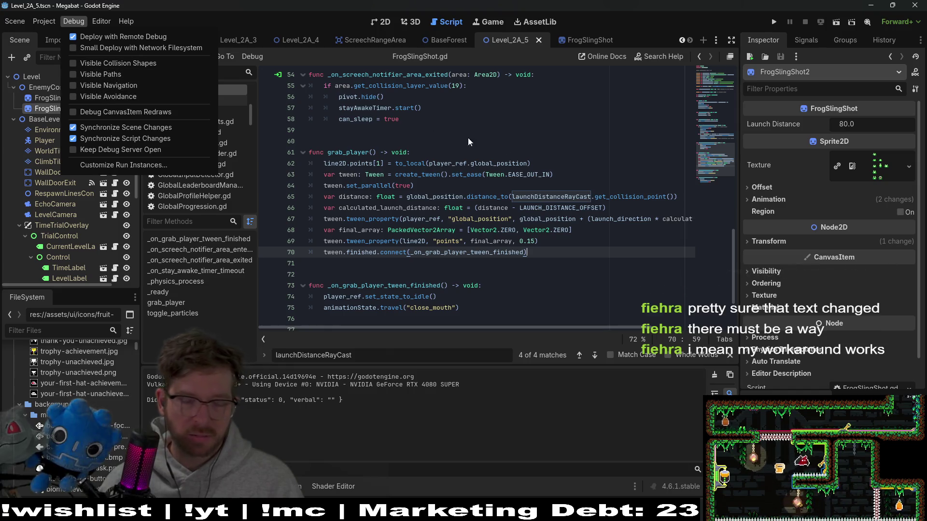
{"action": "left_click", "coordinate": [509, 165]}
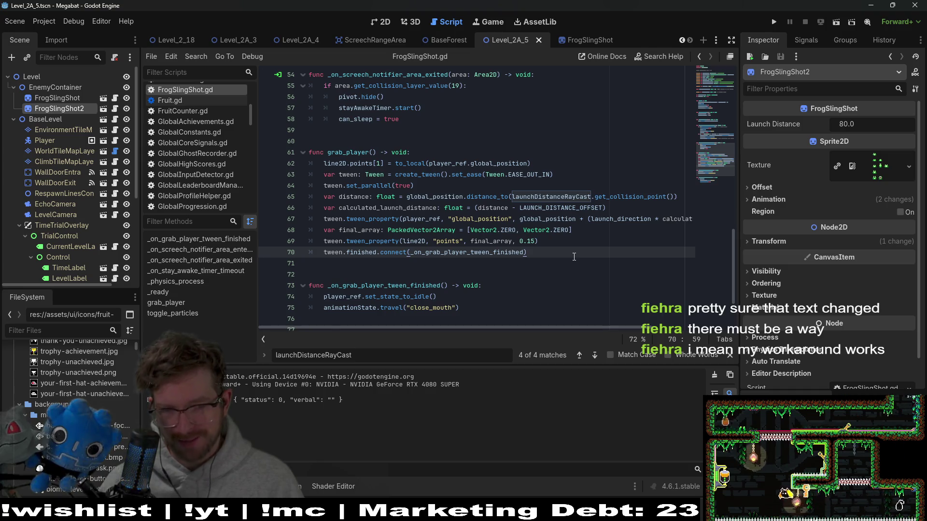
Review the calculated_launch_distance line 67, then bring up the Debug options again.
{"action": "left_click", "coordinate": [573, 232]}
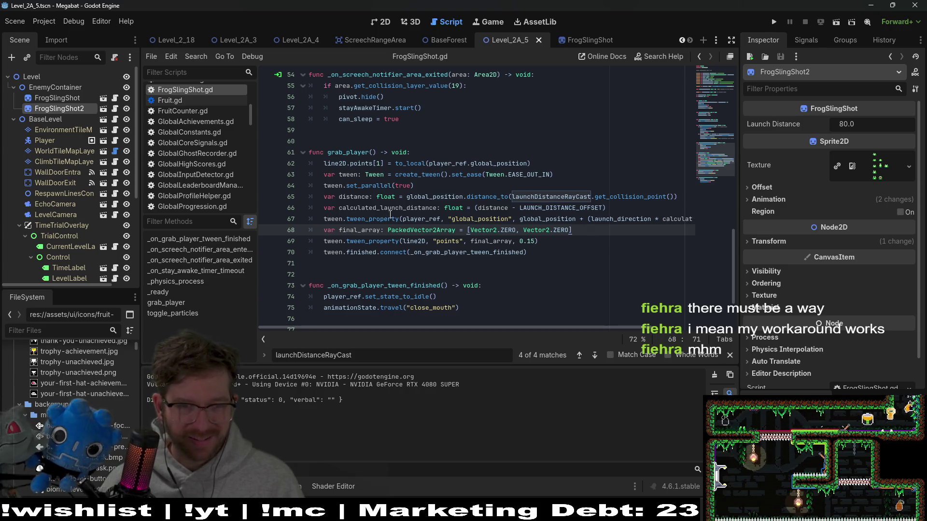
{"action": "left_click_drag", "start_coordinate": [670, 218], "coordinate": [693, 215]}
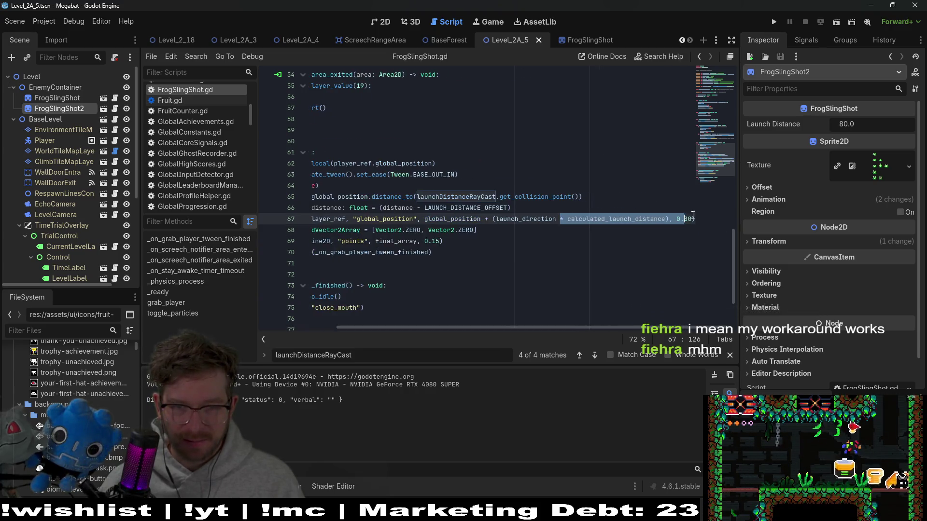
{"action": "left_click", "coordinate": [593, 220]}
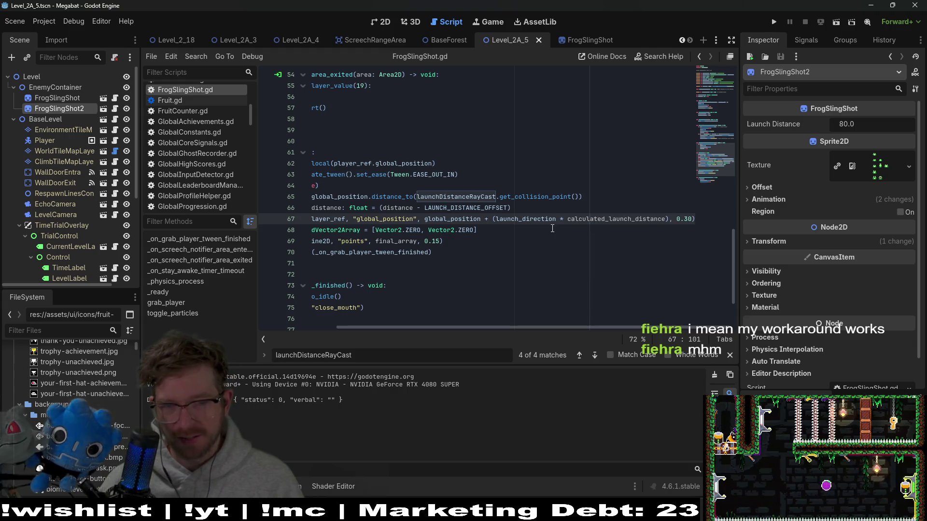
{"action": "left_click", "coordinate": [573, 258]}
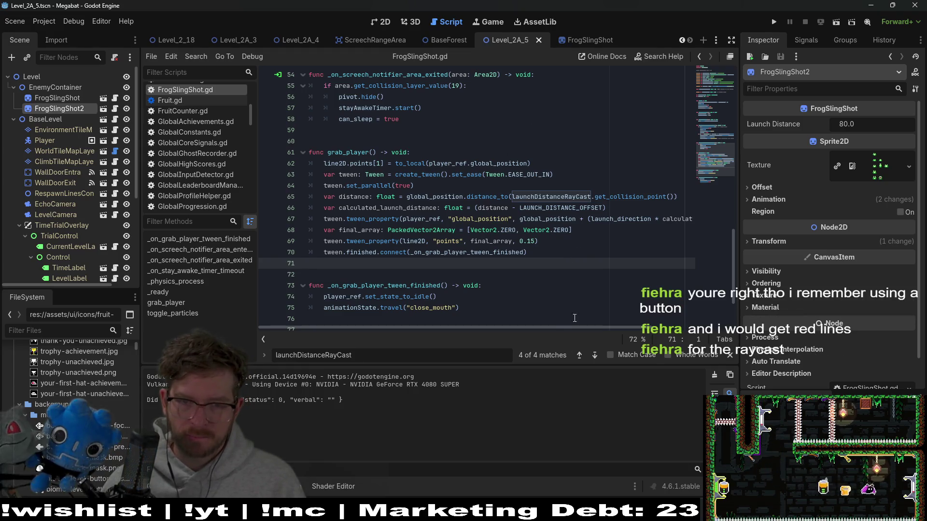
{"action": "left_click_drag", "start_coordinate": [558, 326], "coordinate": [654, 325]}
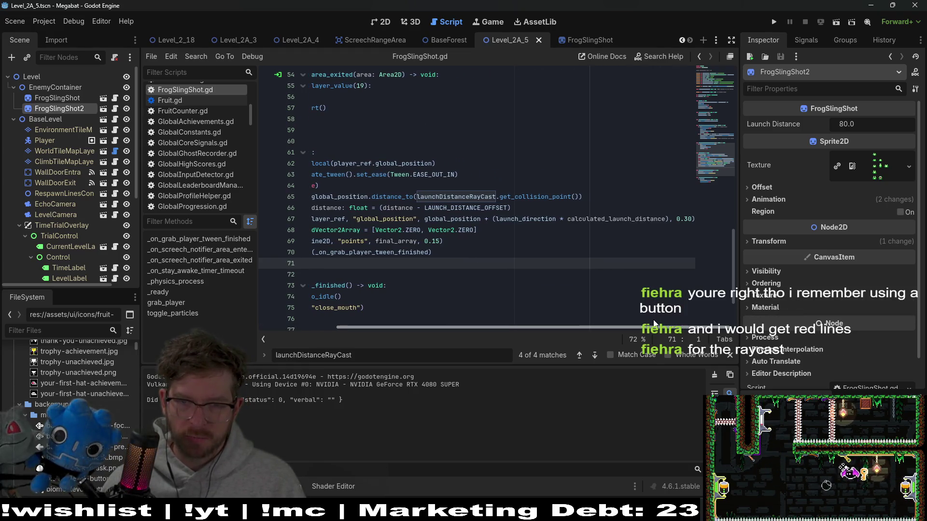
{"action": "double_click", "coordinate": [659, 218]}
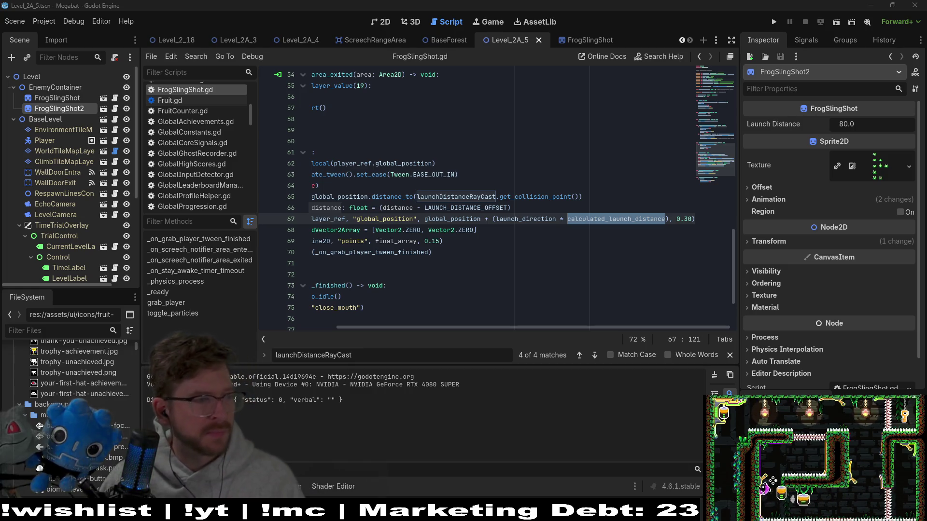
{"action": "left_click", "coordinate": [36, 22]}
{"action": "mouse_move", "coordinate": [73, 15]}
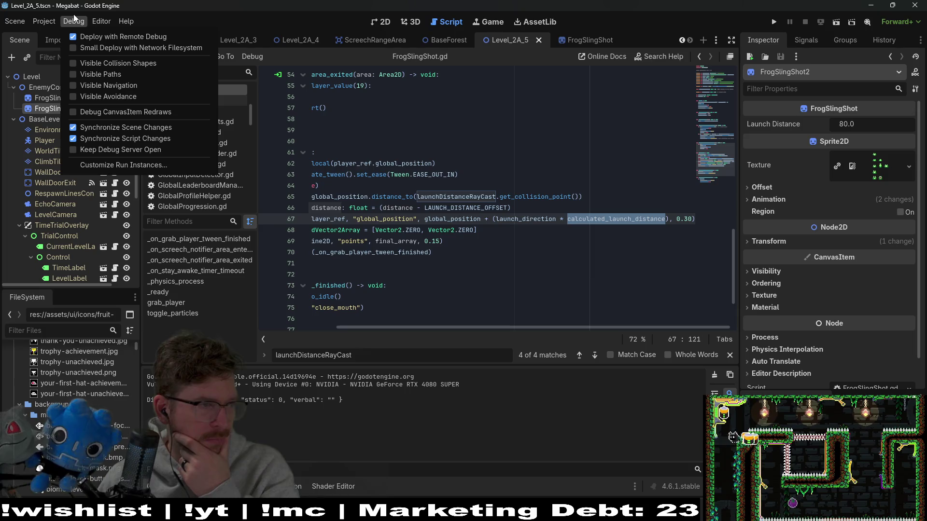
Turn on Visible Collision Shapes and switch to the FrogSlingShot scene.
{"action": "left_click", "coordinate": [78, 58]}
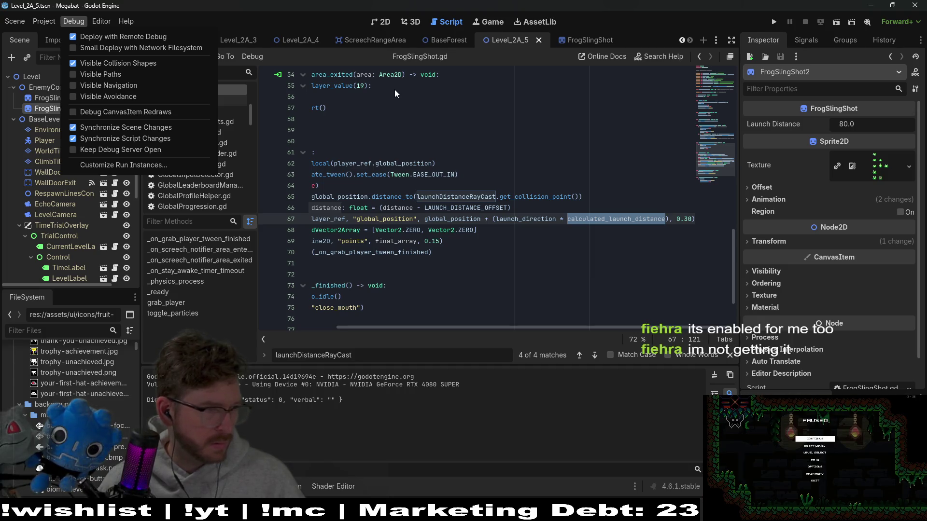
{"action": "key", "text": "Escape"}
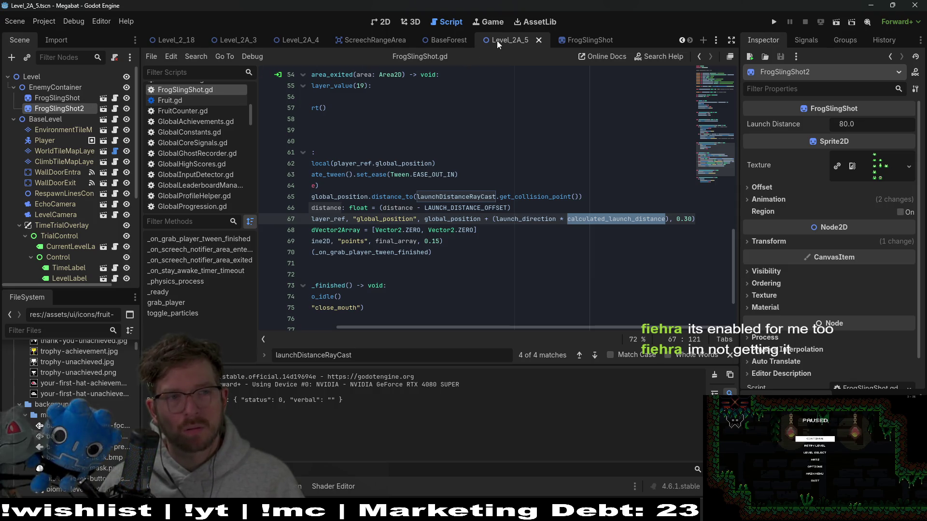
{"action": "left_click", "coordinate": [103, 108]}
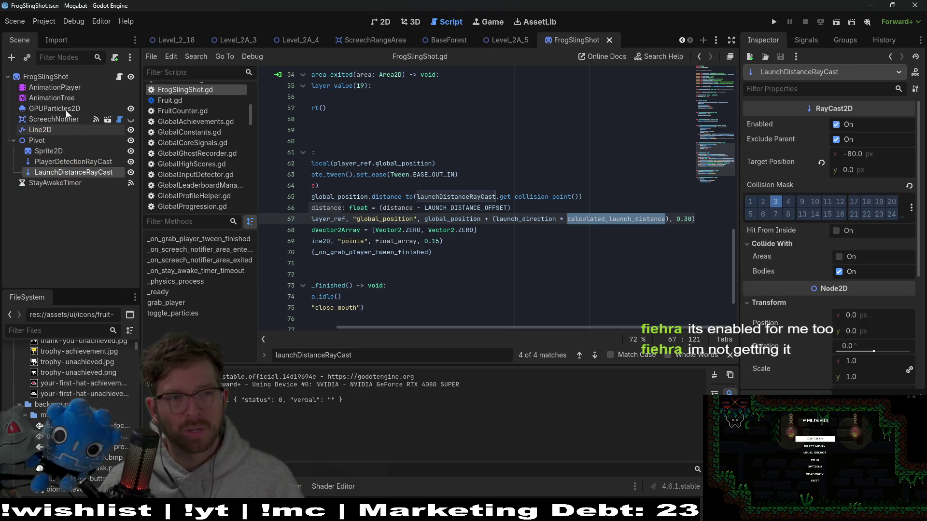
Select PlayerDetectionRayCast, filter its Inspector for 'editor' and toggle Editor Description.
{"action": "left_click", "coordinate": [62, 162]}
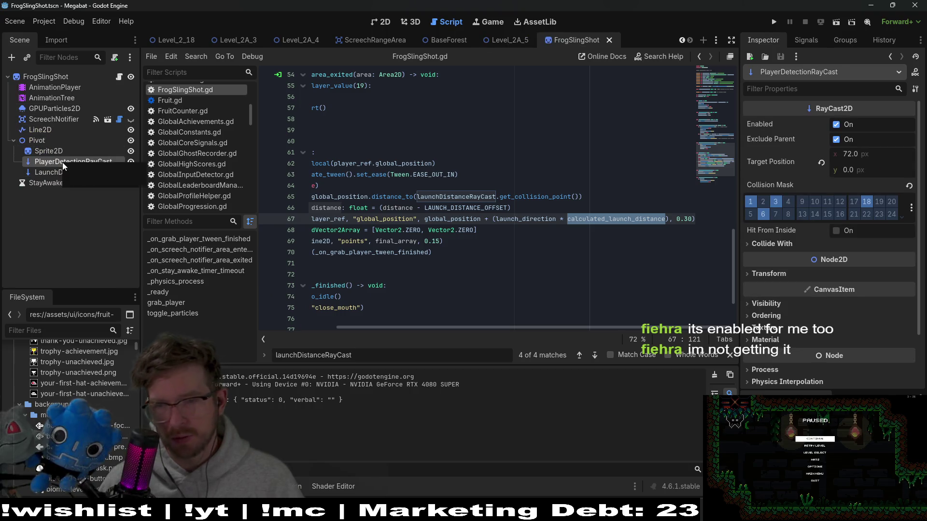
{"action": "left_click", "coordinate": [808, 89]}
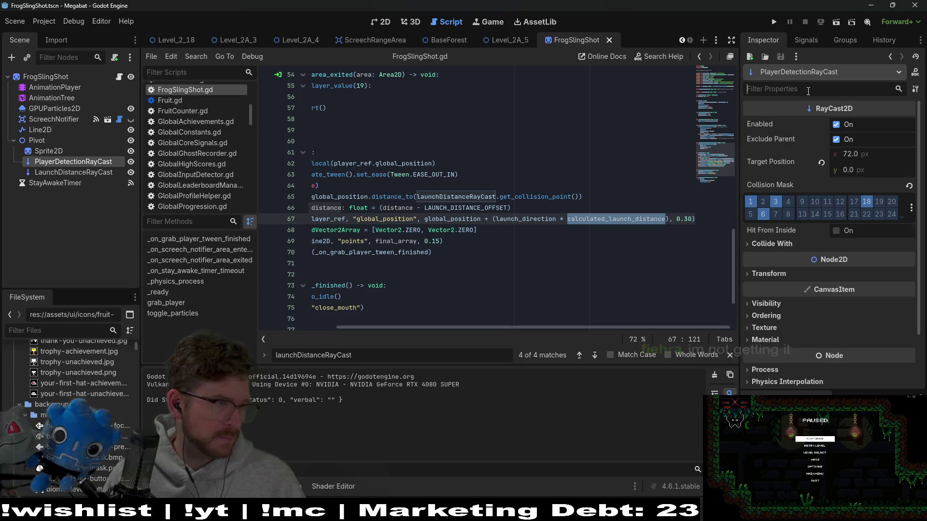
{"action": "type", "text": "editor"}
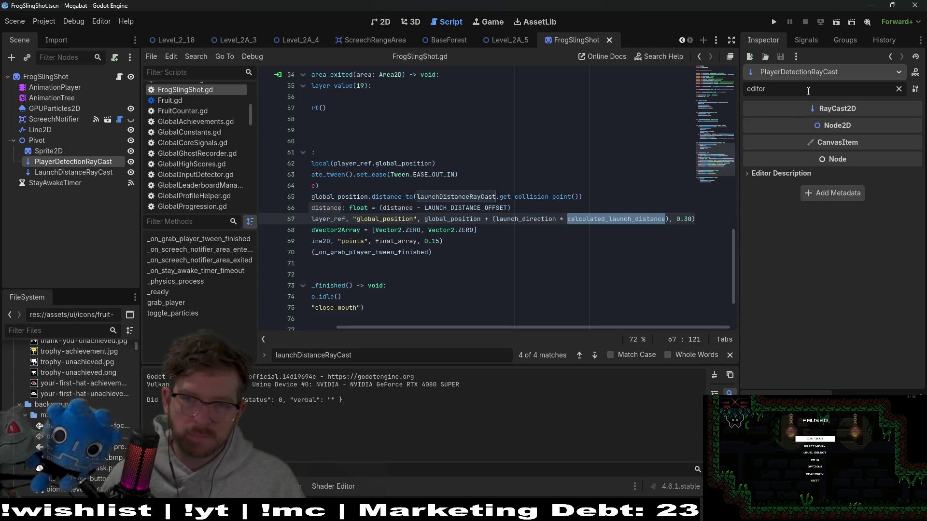
{"action": "left_click", "coordinate": [781, 174]}
{"action": "left_click", "coordinate": [780, 174]}
Clear the Inspector filter to show all RayCast2D properties again.
{"action": "left_click", "coordinate": [898, 89]}
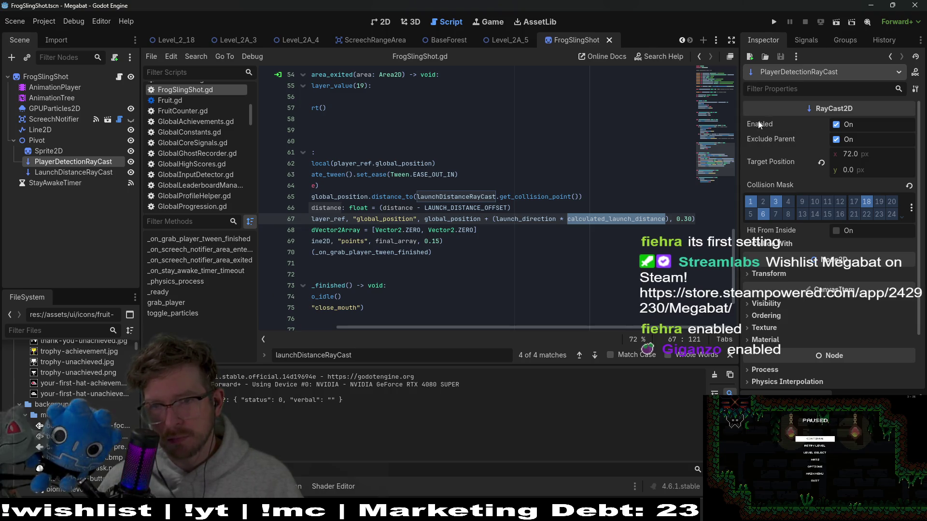
{"action": "mouse_move", "coordinate": [758, 122]}
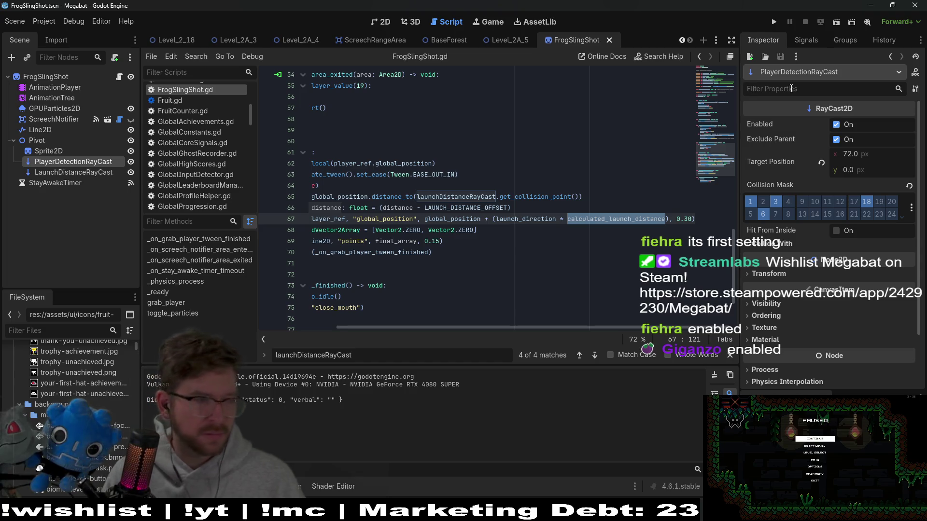
{"action": "type", "text": "de"}
{"action": "key", "text": "BackSpace"}
{"action": "key", "text": "BackSpace"}
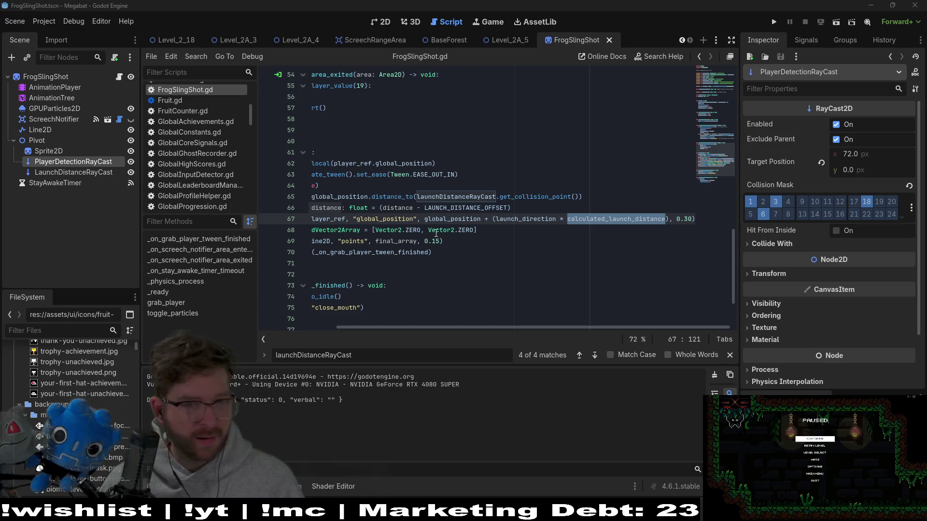
{"action": "left_click", "coordinate": [413, 234]}
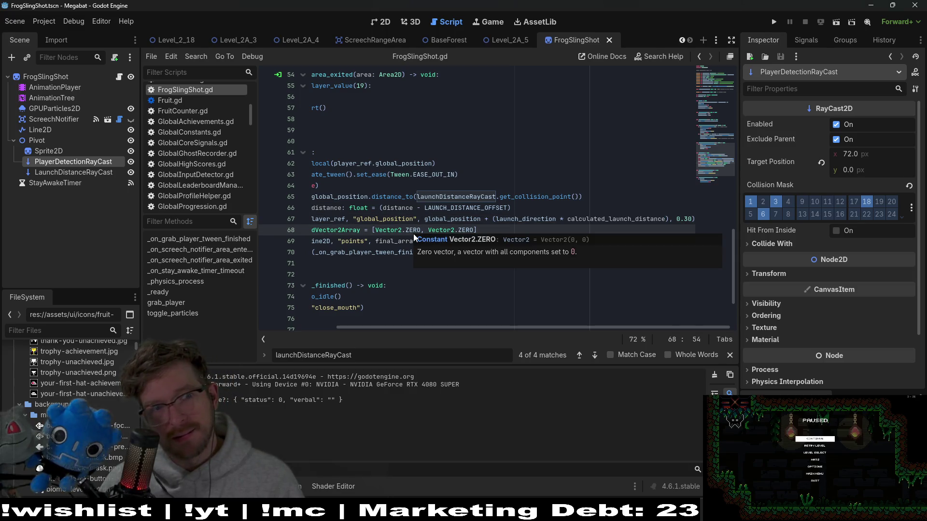
In the 2D workspace, enable Visible Navigation and Visible Avoidance in the Debug menu.
{"action": "left_click", "coordinate": [385, 21]}
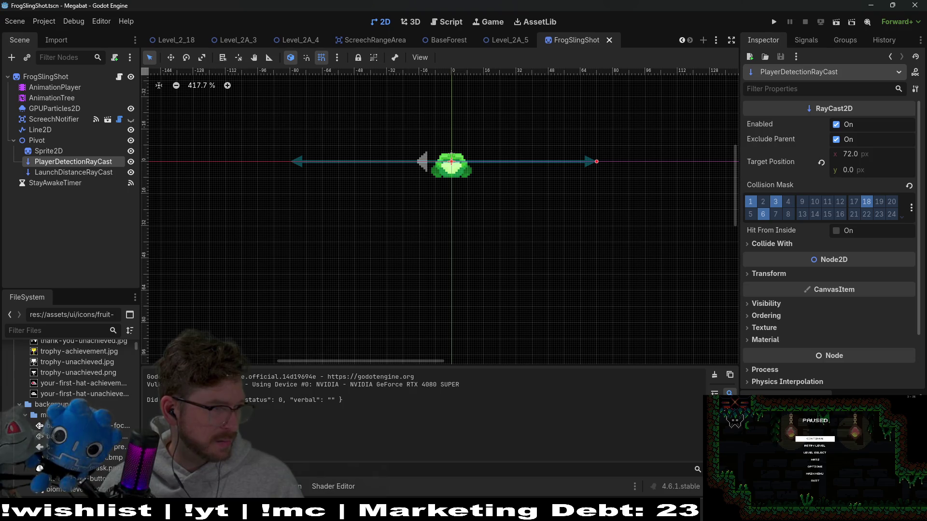
{"action": "left_click", "coordinate": [44, 21]}
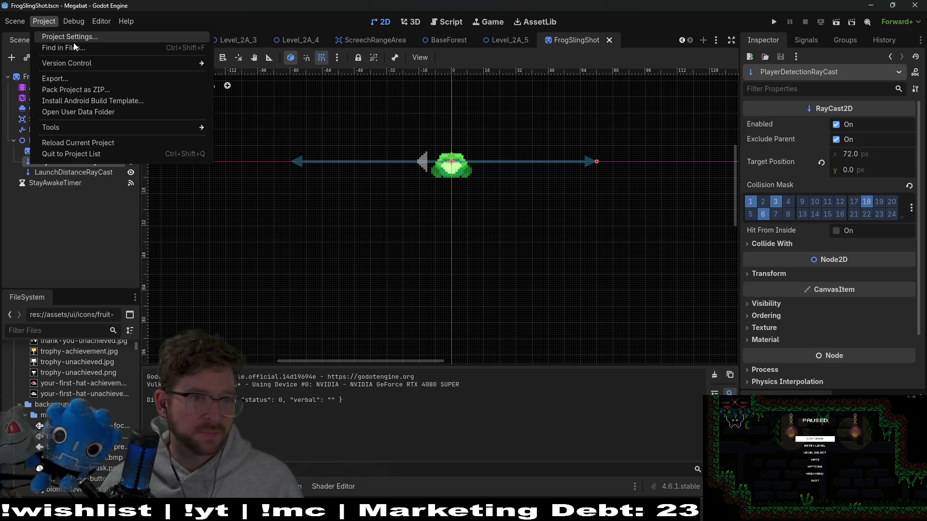
{"action": "mouse_move", "coordinate": [74, 21]}
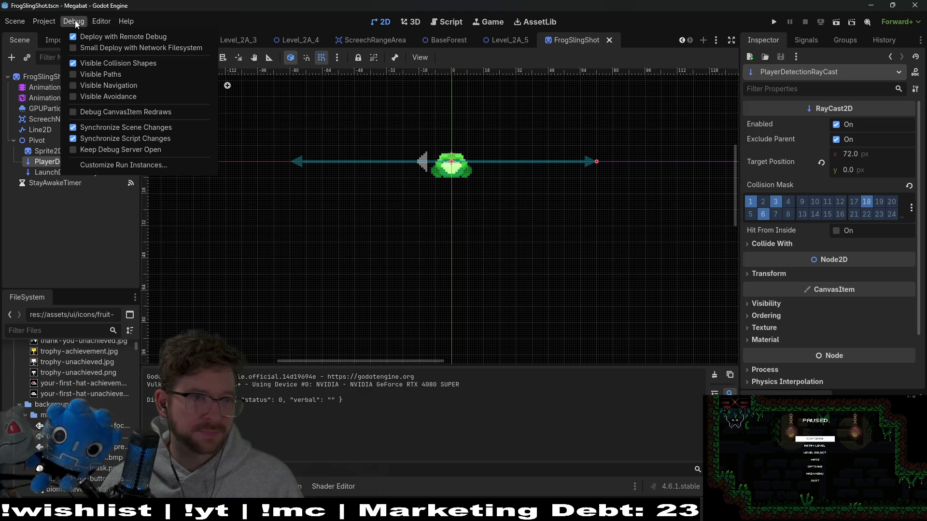
{"action": "left_click", "coordinate": [74, 85]}
{"action": "left_click", "coordinate": [73, 96]}
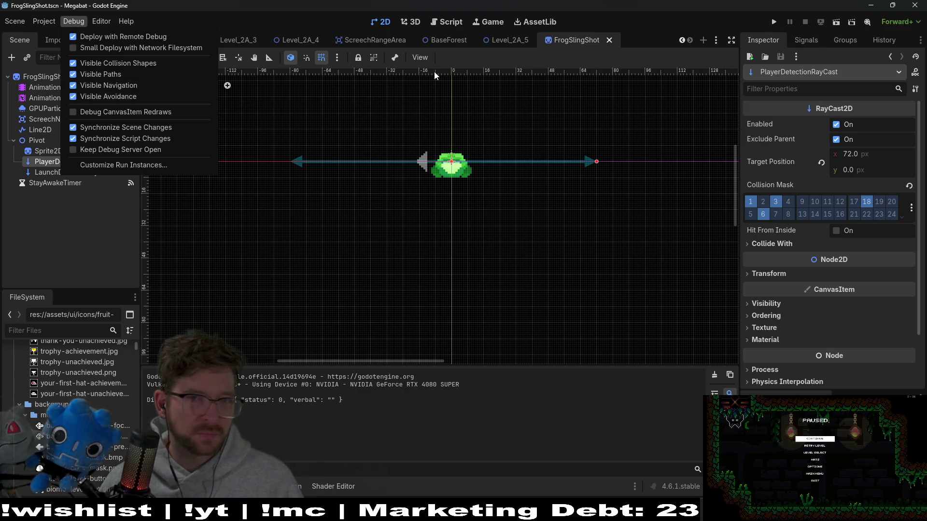
Open the Level_2A_5 scene tab and run it.
{"action": "left_click", "coordinate": [613, 28]}
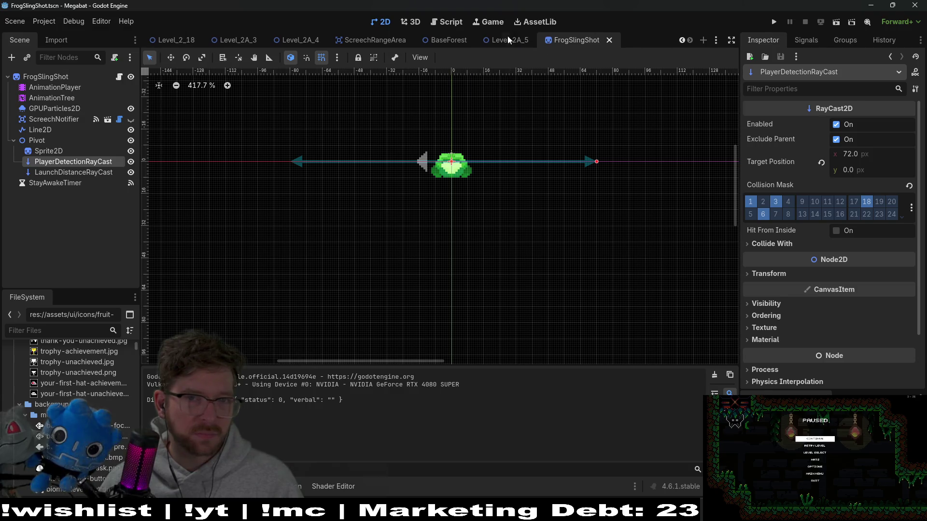
{"action": "left_click", "coordinate": [508, 37]}
{"action": "left_click", "coordinate": [836, 21]}
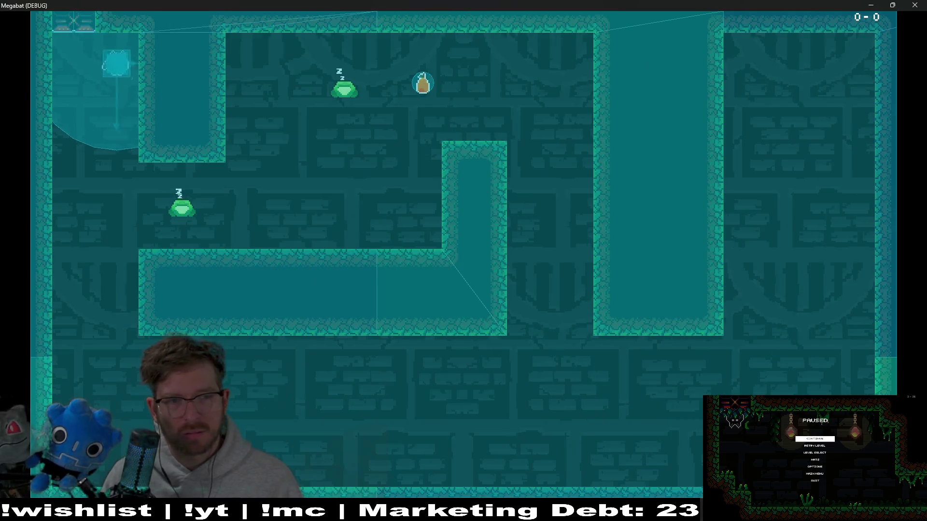
Trigger the frog launch twice, move the player with D and A, then close the game.
{"action": "left_click", "coordinate": [228, 114]}
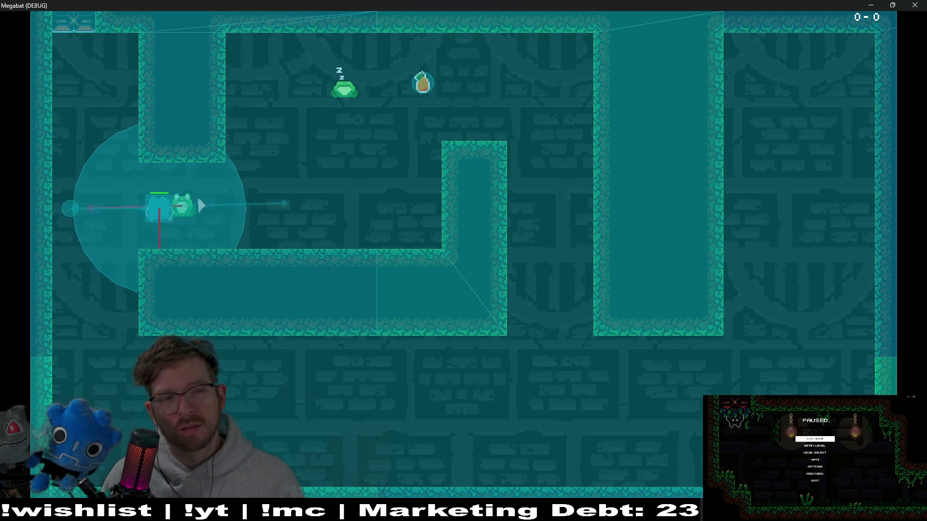
{"action": "left_click", "coordinate": [70, 208]}
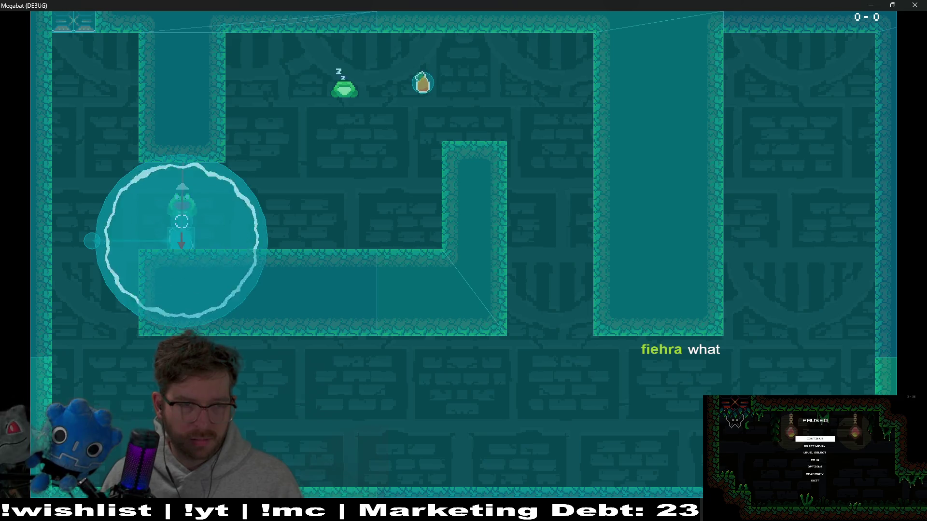
{"action": "key", "text": "d"}
{"action": "key", "text": "d"}
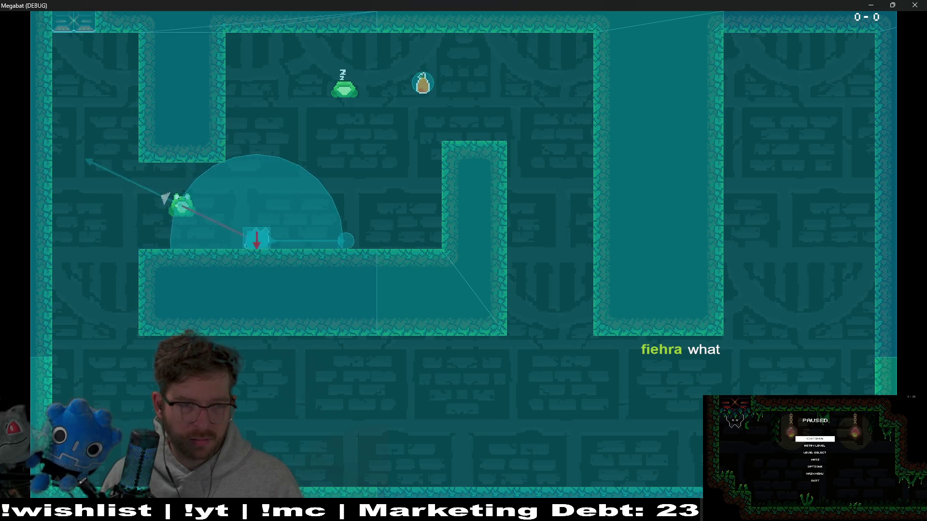
{"action": "key", "text": "a"}
{"action": "key", "text": "a"}
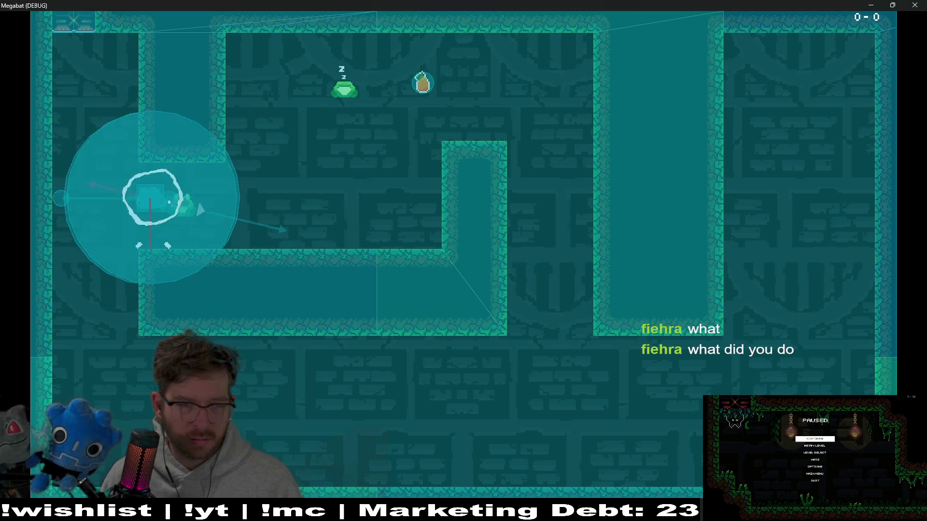
{"action": "key", "text": "d"}
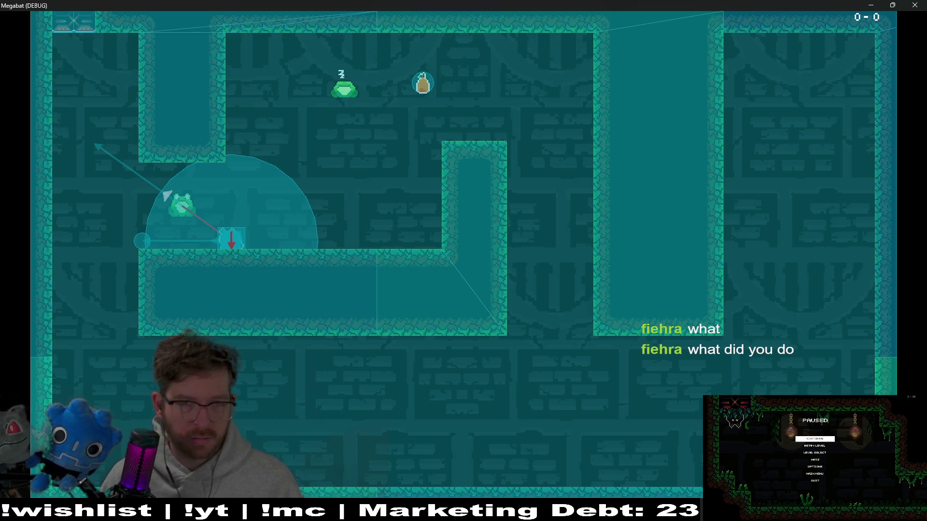
{"action": "left_click", "coordinate": [919, 4]}
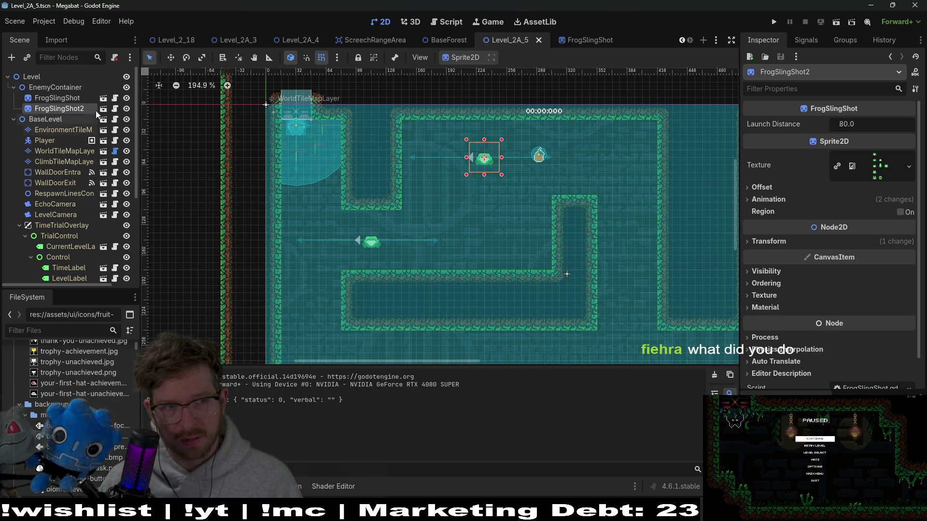
Open FrogSlingShot2's script at the pivot.hide() line in _ready.
{"action": "left_click", "coordinate": [116, 109]}
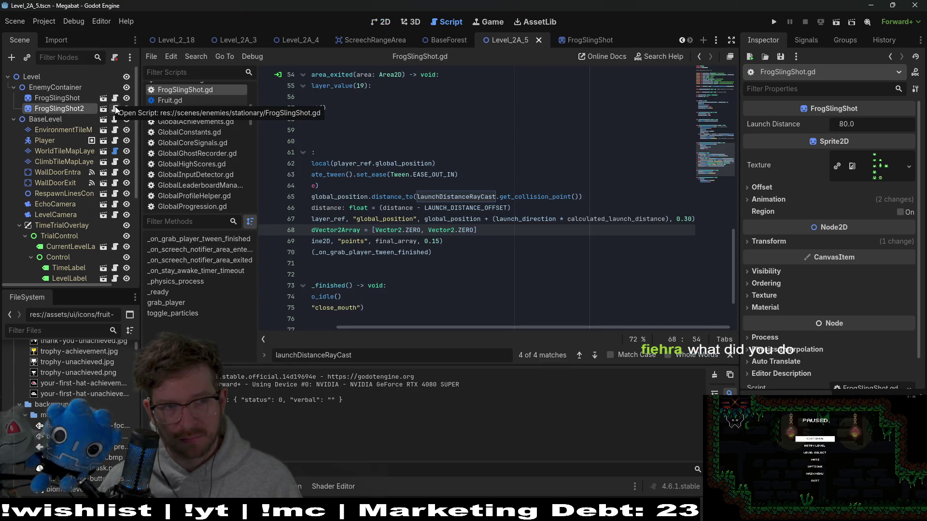
{"action": "scroll", "coordinate": [527, 187], "scroll_direction": "up", "scroll_amount": 10}
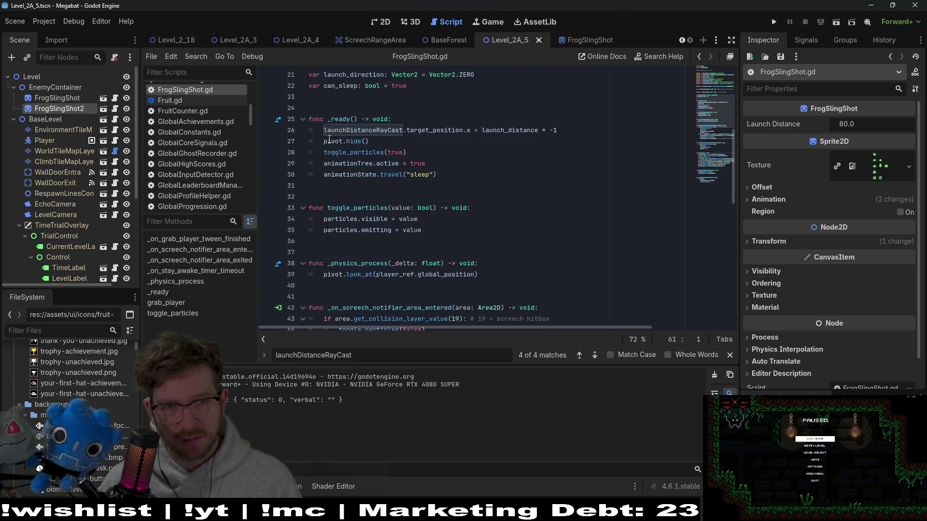
{"action": "left_click", "coordinate": [405, 141]}
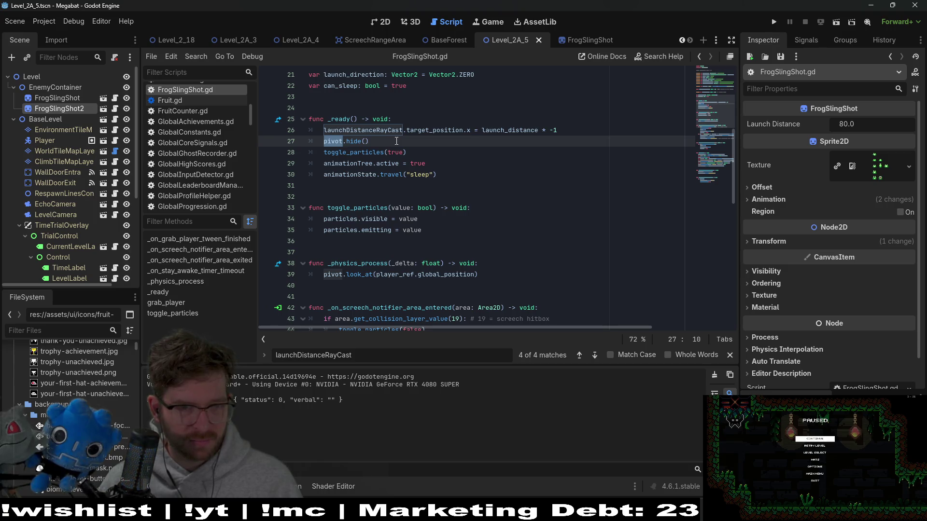
Turn off Visible Avoidance, Visible Navigation and Visible Paths debug drawing.
{"action": "left_click", "coordinate": [55, 19]}
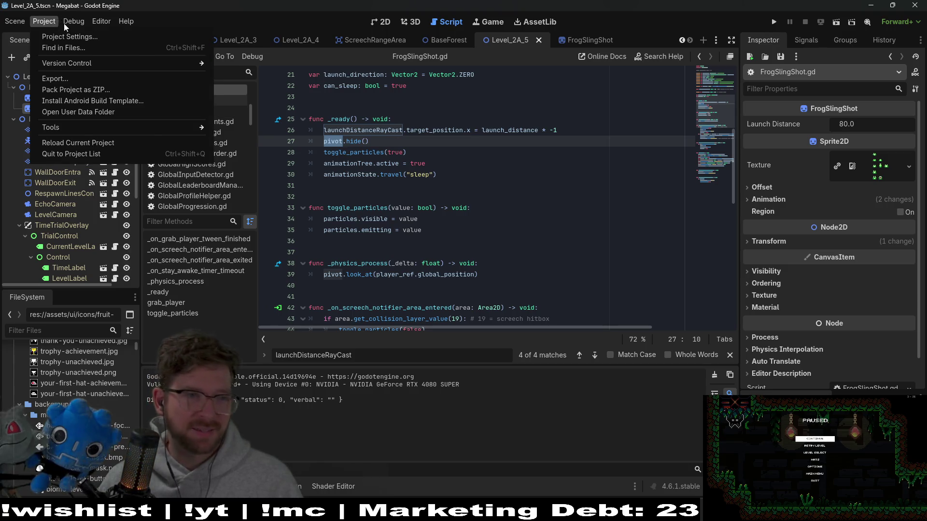
{"action": "left_click", "coordinate": [73, 97]}
{"action": "left_click", "coordinate": [74, 86]}
{"action": "left_click", "coordinate": [75, 76]}
{"action": "left_click", "coordinate": [503, 165]}
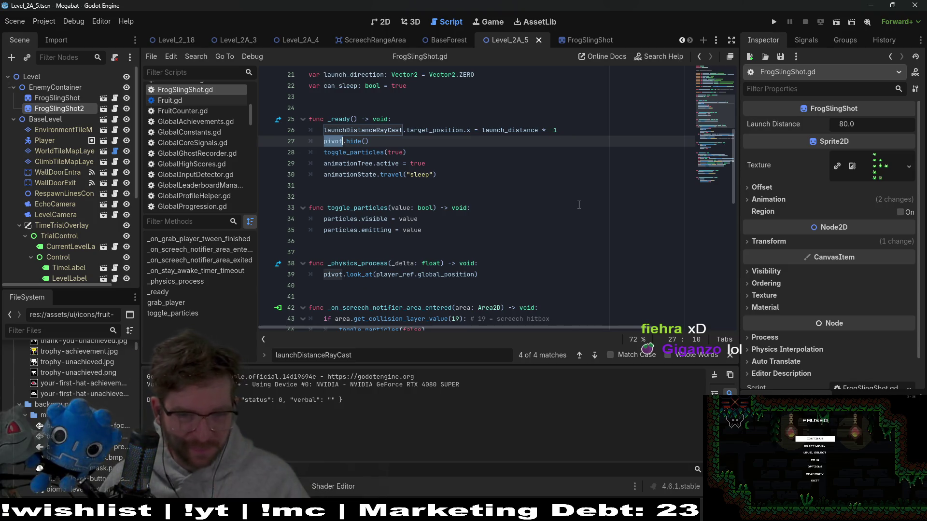
Copy the launchDistanceRayCast.get_collision_point() call from grab_player.
{"action": "scroll", "coordinate": [578, 209], "scroll_direction": "down", "scroll_amount": 6}
{"action": "scroll", "coordinate": [554, 203], "scroll_direction": "down", "scroll_amount": 3}
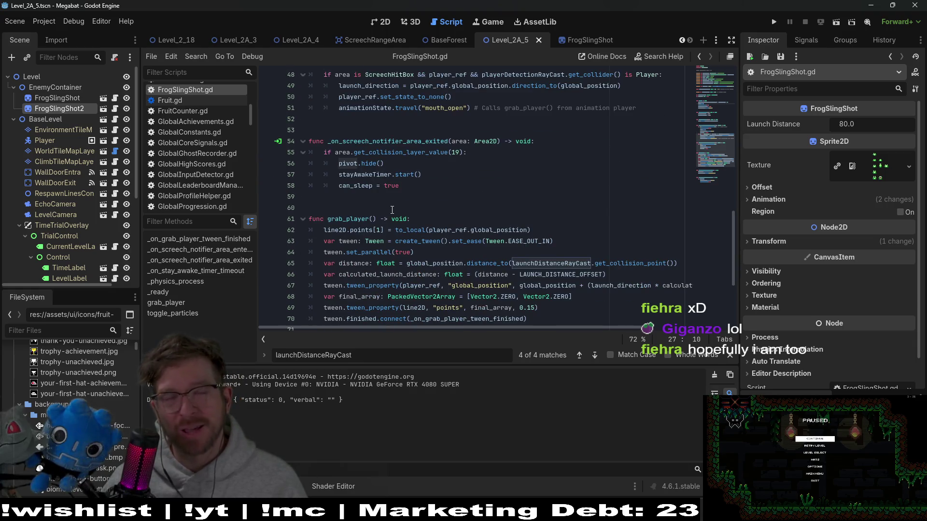
{"action": "scroll", "coordinate": [403, 201], "scroll_direction": "up", "scroll_amount": 8}
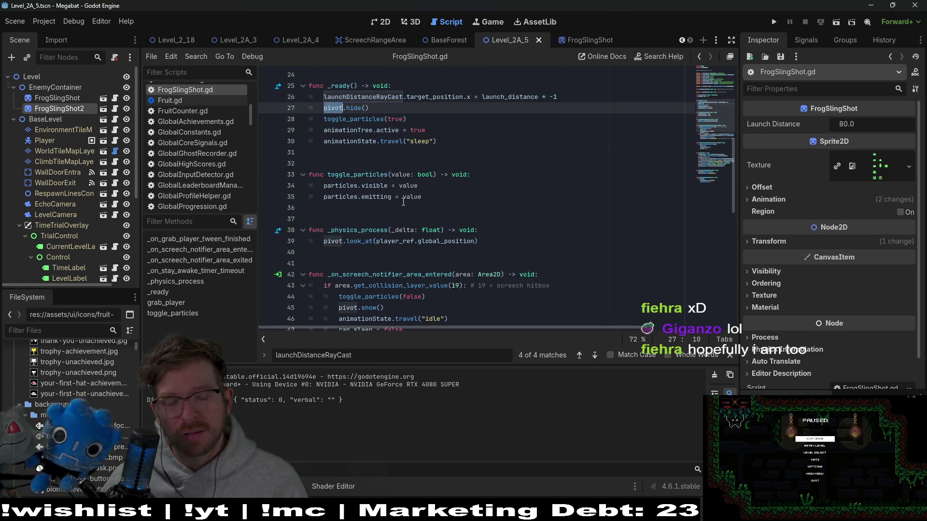
{"action": "scroll", "coordinate": [403, 201], "scroll_direction": "down", "scroll_amount": 12}
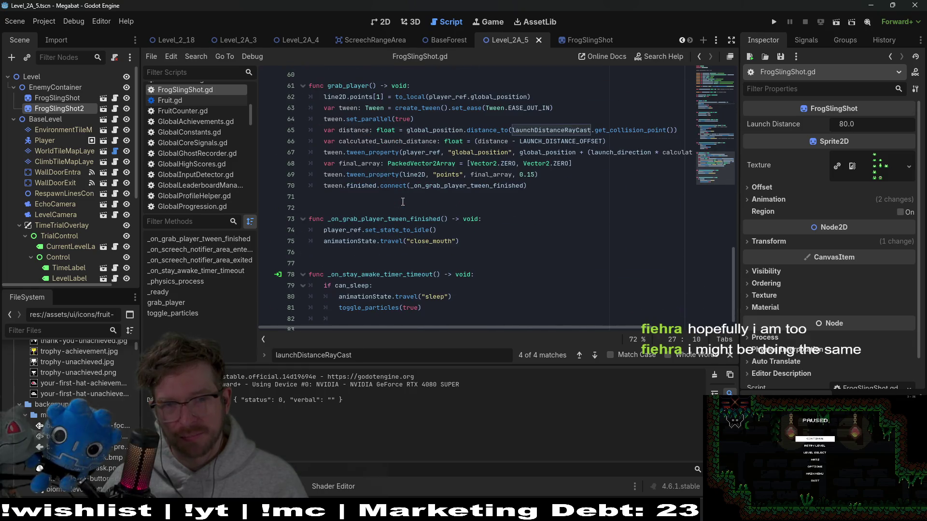
{"action": "scroll", "coordinate": [403, 202], "scroll_direction": "up", "scroll_amount": 2}
{"action": "double_click", "coordinate": [370, 196]}
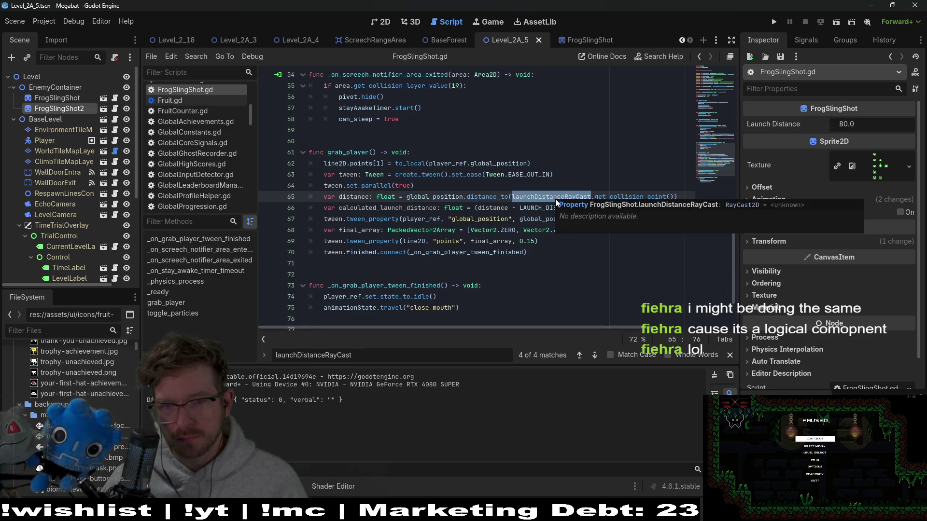
{"action": "left_click", "coordinate": [664, 190]}
{"action": "left_click_drag", "start_coordinate": [676, 198], "coordinate": [511, 198]}
{"action": "key", "text": "ctrl+c"}
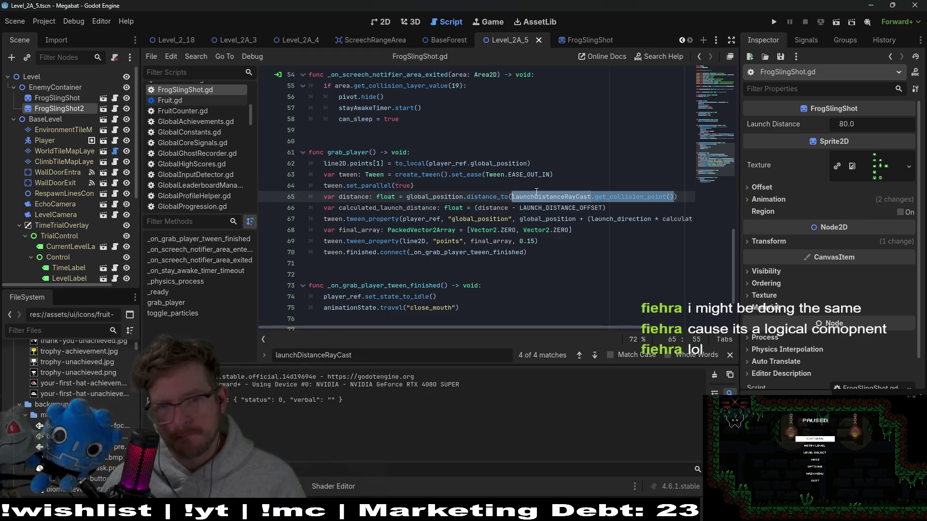
Add a print of the collision point after tween.set_parallel(true), save, and run the game.
{"action": "left_click", "coordinate": [528, 190]}
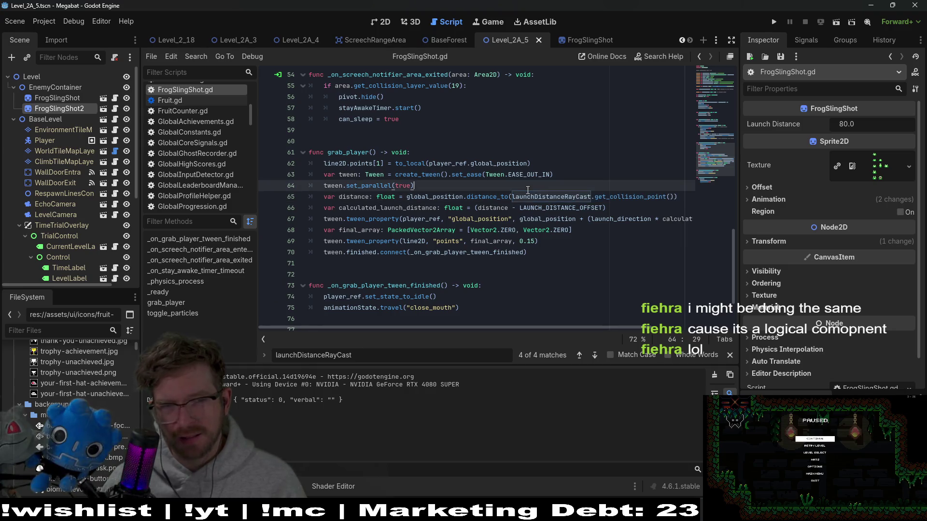
{"action": "key", "text": "Return"}
{"action": "type", "text": "print("}
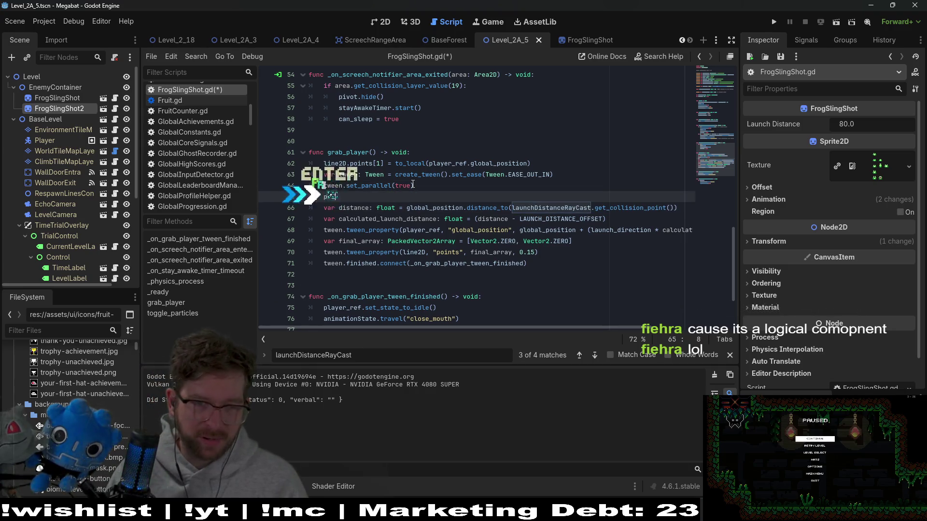
{"action": "key", "text": "ctrl+v"}
{"action": "key", "text": "ctrl+s"}
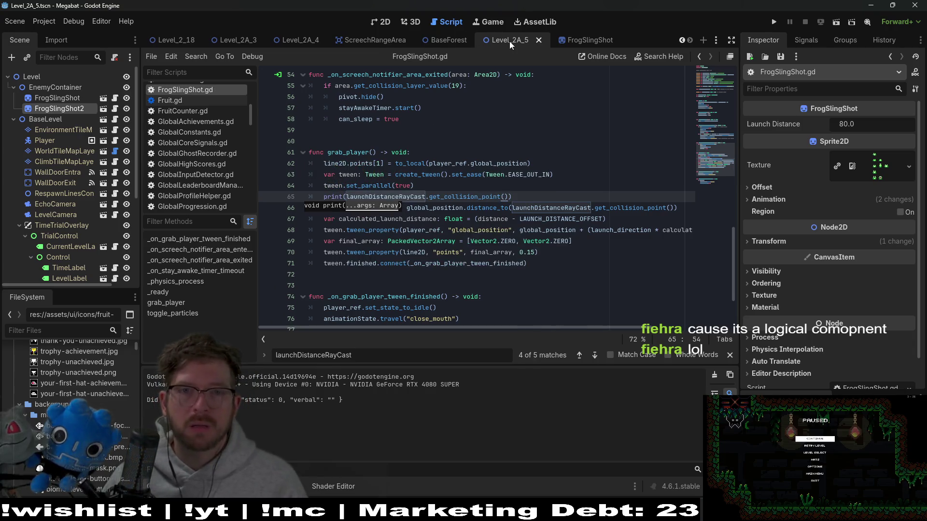
{"action": "left_click", "coordinate": [837, 22]}
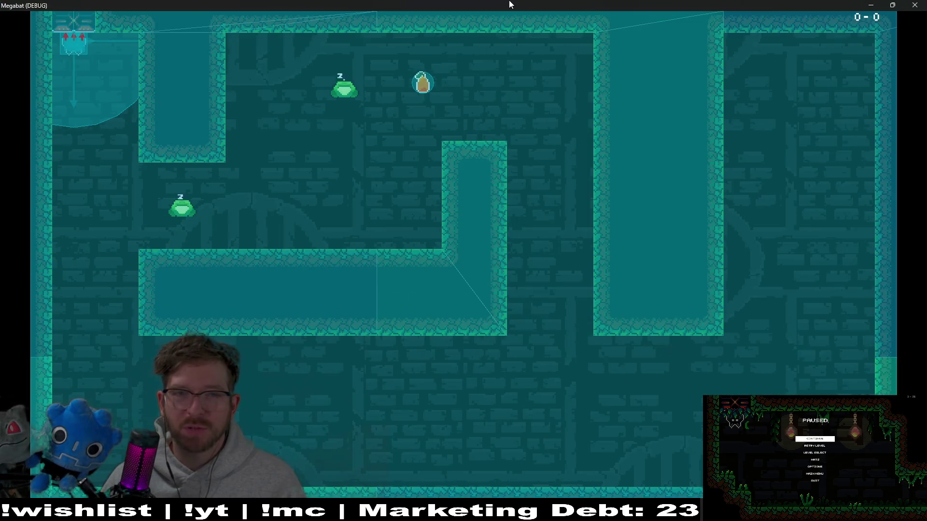
Shrink the Megabat debug window, playtest the slingshot, then close the game.
{"action": "mouse_move", "coordinate": [507, 5]}
{"action": "left_mouse_down"}
{"action": "mouse_move", "coordinate": [521, 63]}
{"action": "mouse_move", "coordinate": [540, 88]}
{"action": "mouse_move", "coordinate": [501, 2]}
{"action": "mouse_move", "coordinate": [539, 64]}
{"action": "mouse_move", "coordinate": [569, 76]}
{"action": "left_mouse_up"}
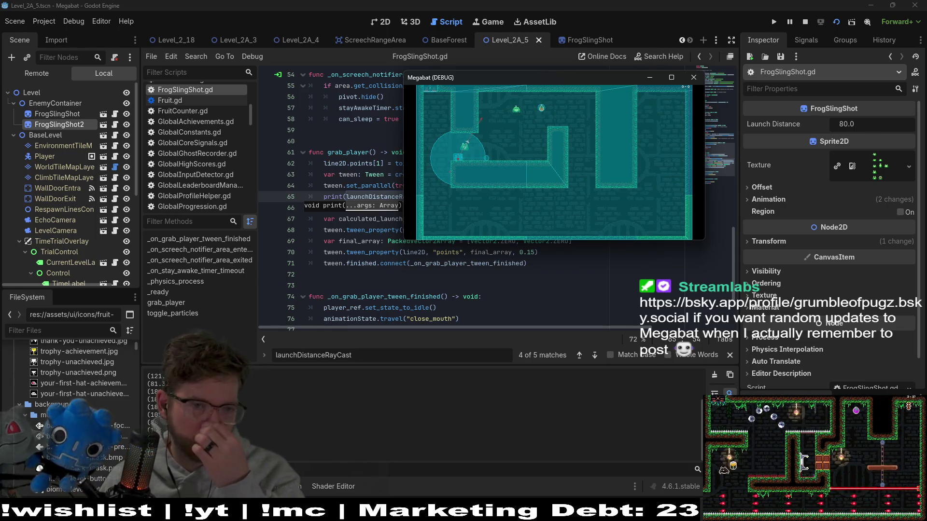
{"action": "left_click", "coordinate": [693, 81]}
Close the print() parenthesis and examine the distance calculation on line 66.
{"action": "type", "text": ")"}
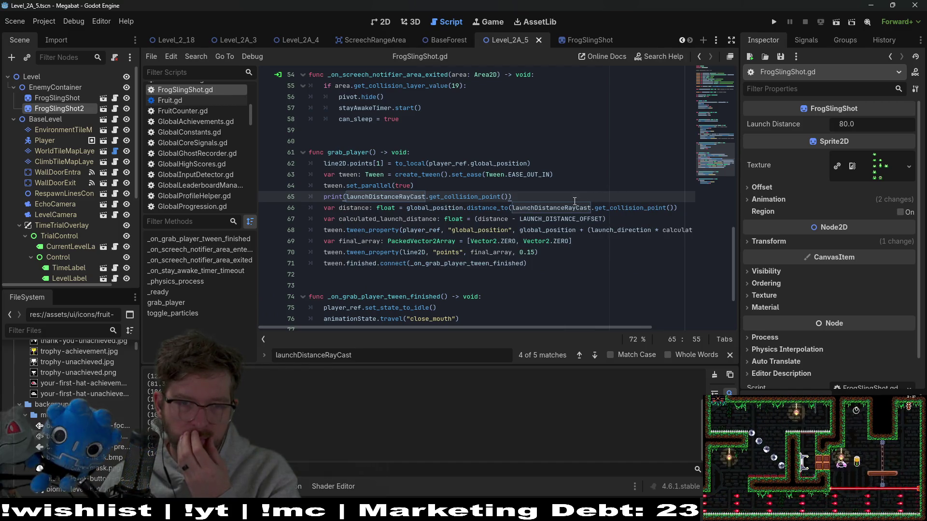
{"action": "left_click", "coordinate": [407, 209]}
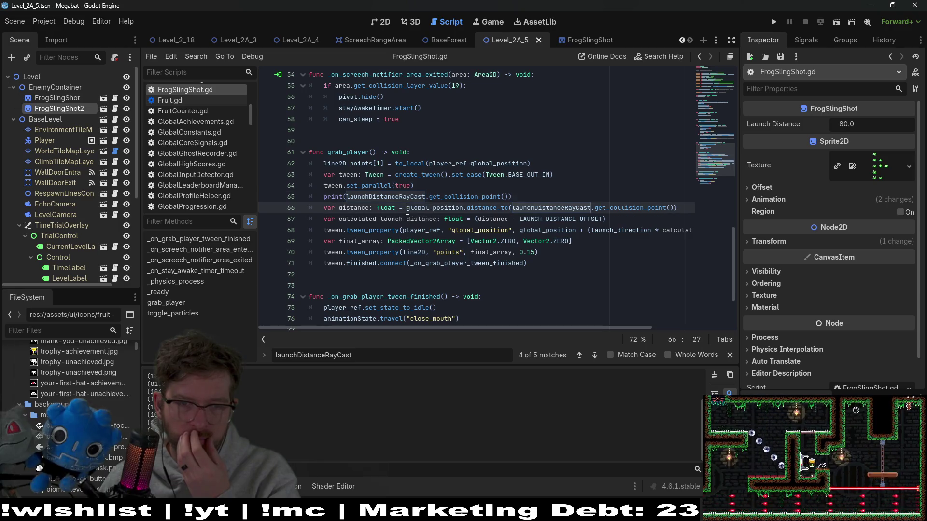
{"action": "key", "text": "Up"}
{"action": "key", "text": "End"}
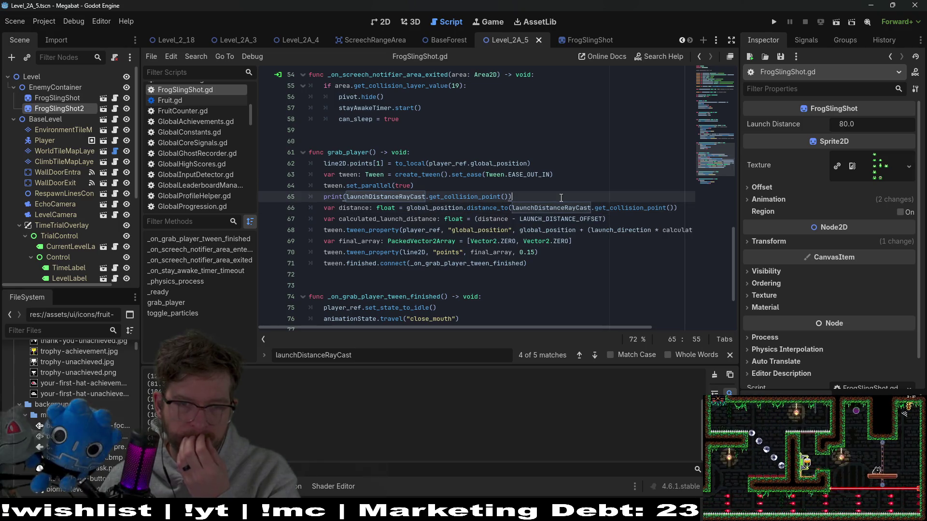
{"action": "left_click_drag", "start_coordinate": [407, 209], "coordinate": [677, 209]}
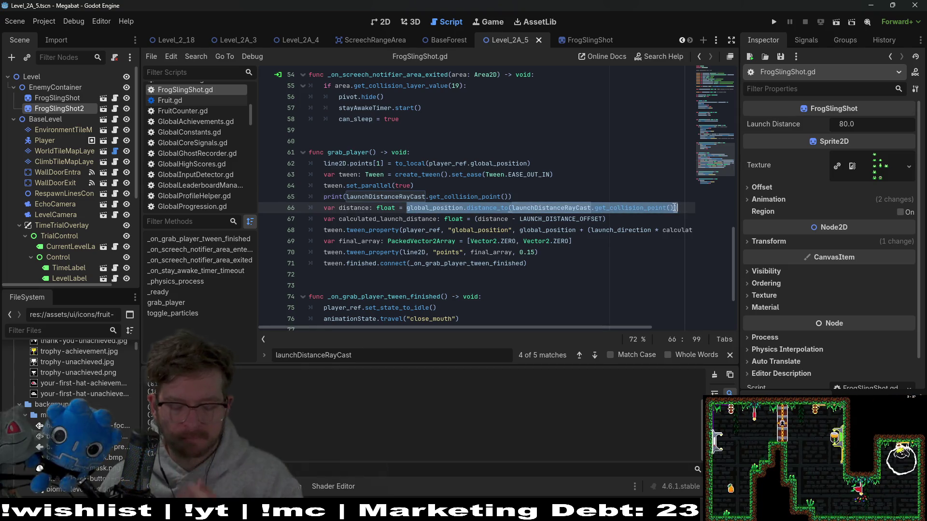
{"action": "left_click", "coordinate": [524, 198]}
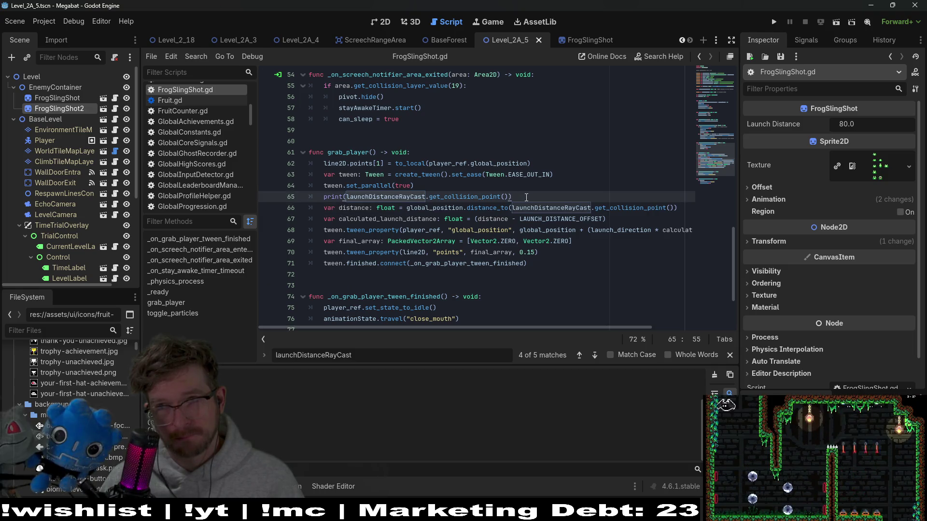
{"action": "left_click_drag", "start_coordinate": [677, 207], "coordinate": [403, 213]}
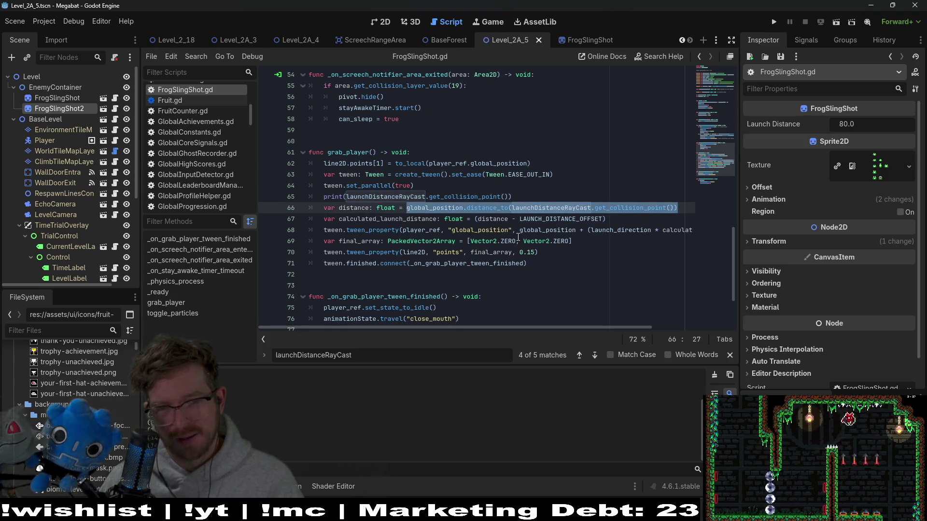
{"action": "left_click", "coordinate": [551, 200]}
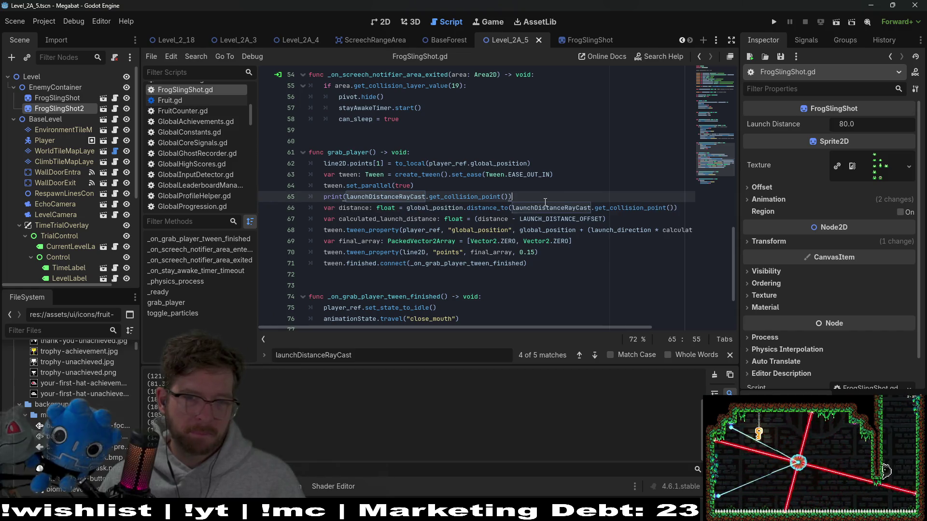
Ctrl+click get_collision_point on line 66 to open its RayCast2D documentation.
{"action": "left_click", "coordinate": [514, 208]}
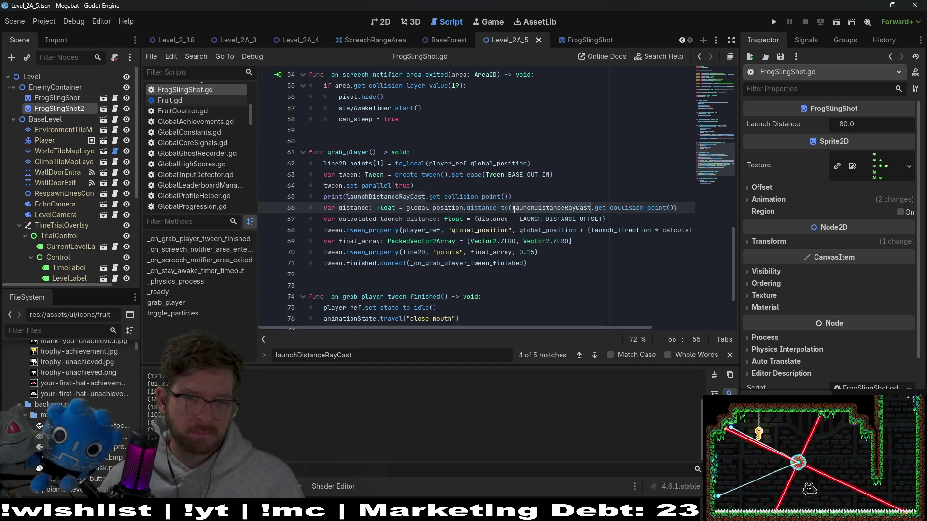
{"action": "double_click", "coordinate": [531, 209]}
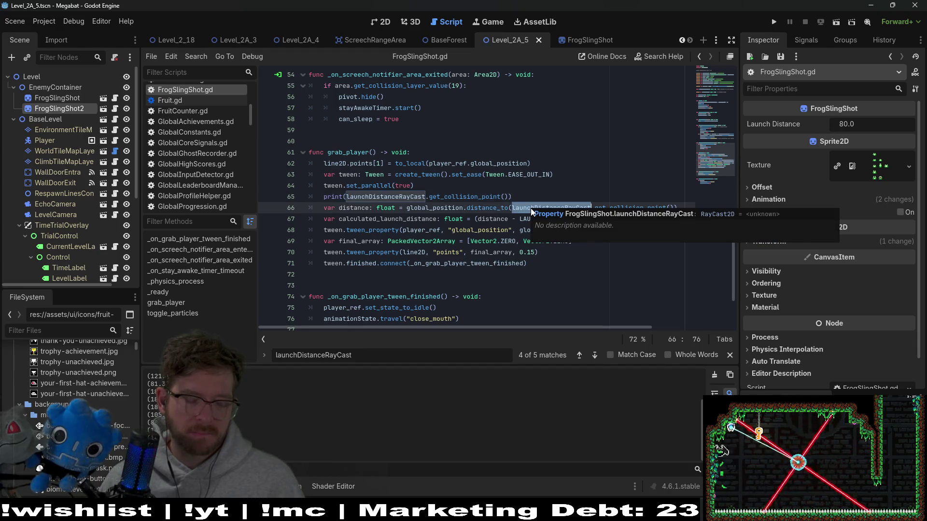
{"action": "left_click", "coordinate": [584, 182]}
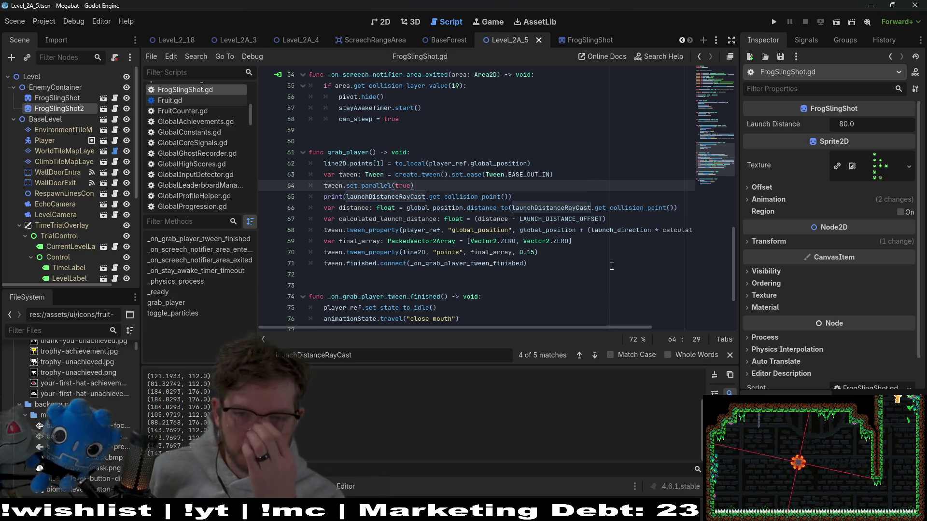
{"action": "left_click", "coordinate": [640, 209]}
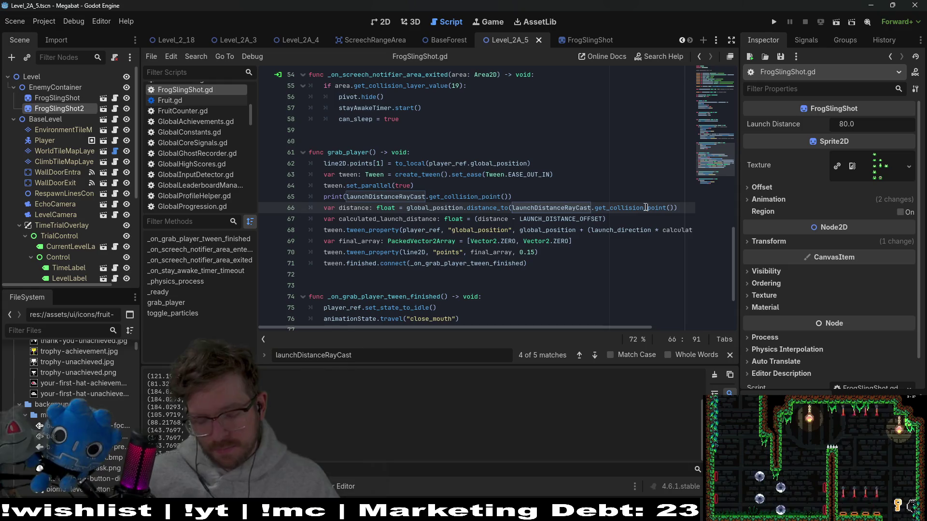
{"action": "left_click", "coordinate": [640, 208], "text": "ctrl"}
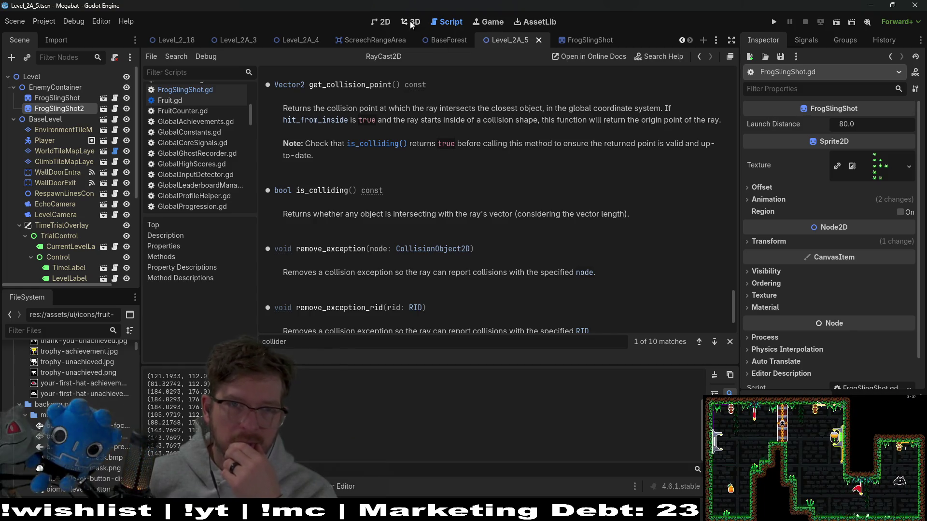
Return from the RayCast2D docs to the Level_2A_5 scene in the 2D editor.
{"action": "left_click", "coordinate": [385, 24]}
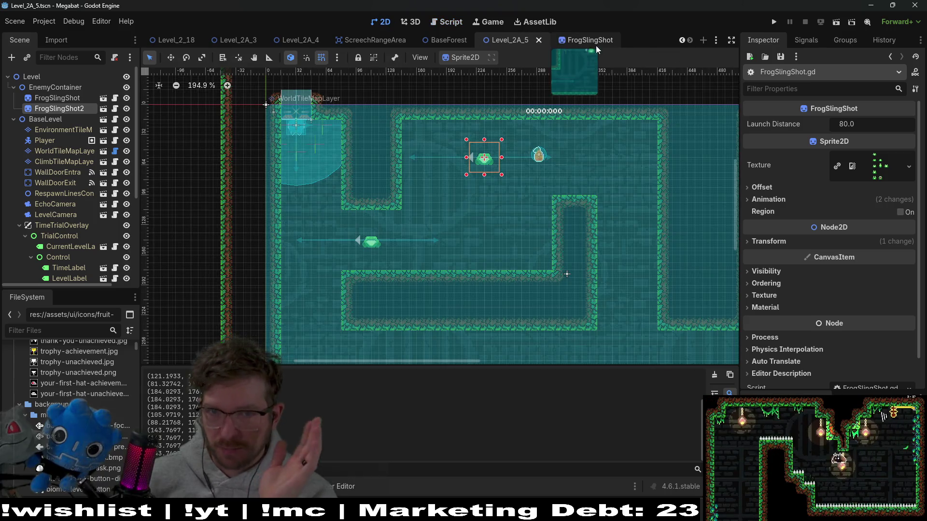
Open the FrogSlingShot scene's script and jump up to the LAUNCH_DISTANCE_OFFSET and launch_distance declarations.
{"action": "left_click", "coordinate": [579, 42]}
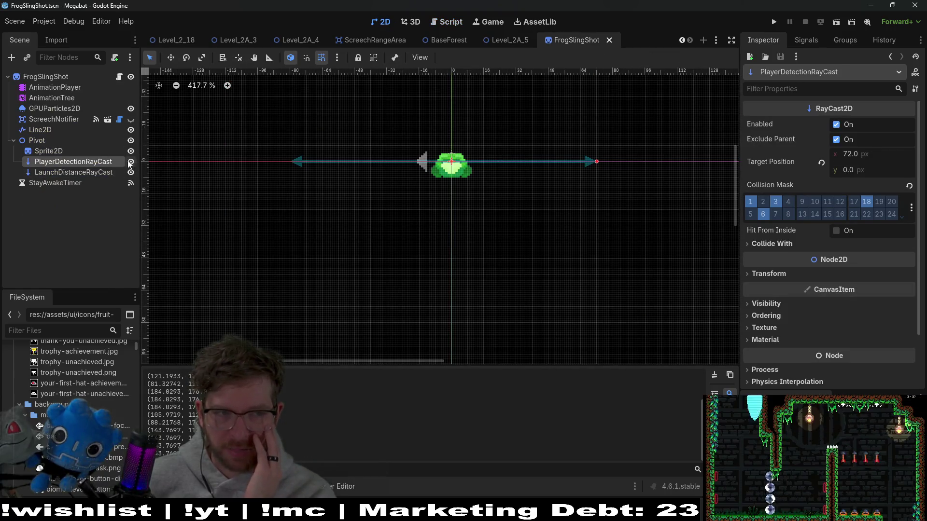
{"action": "left_click", "coordinate": [119, 77]}
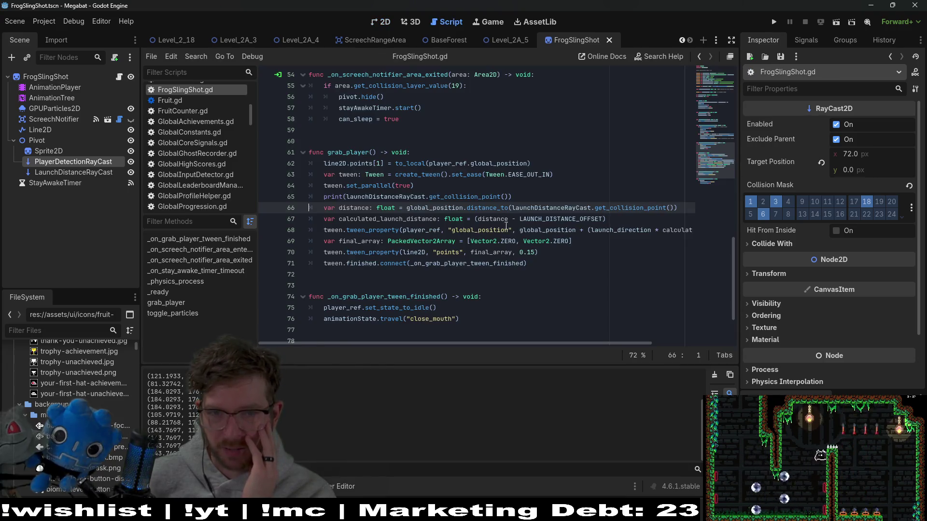
{"action": "left_click", "coordinate": [618, 219]}
{"action": "left_click_drag", "start_coordinate": [510, 207], "coordinate": [689, 208]}
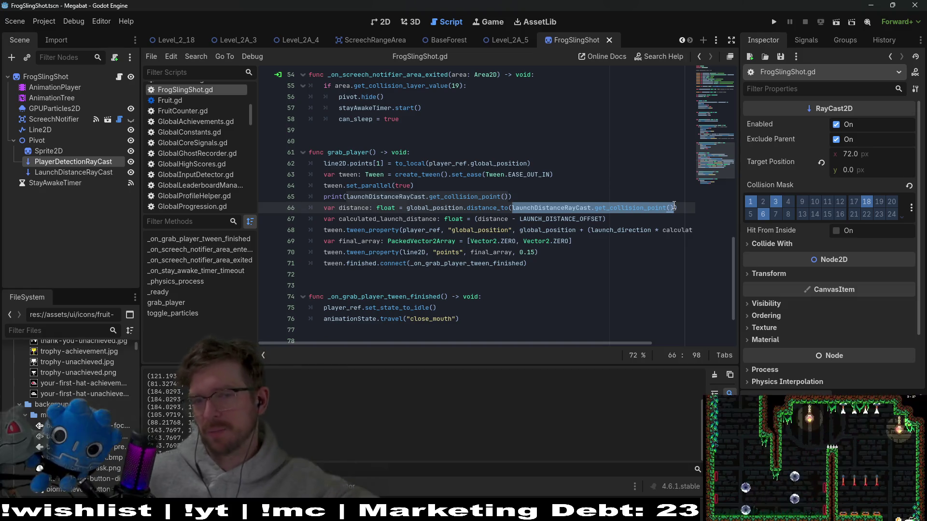
{"action": "mouse_move", "coordinate": [668, 206]}
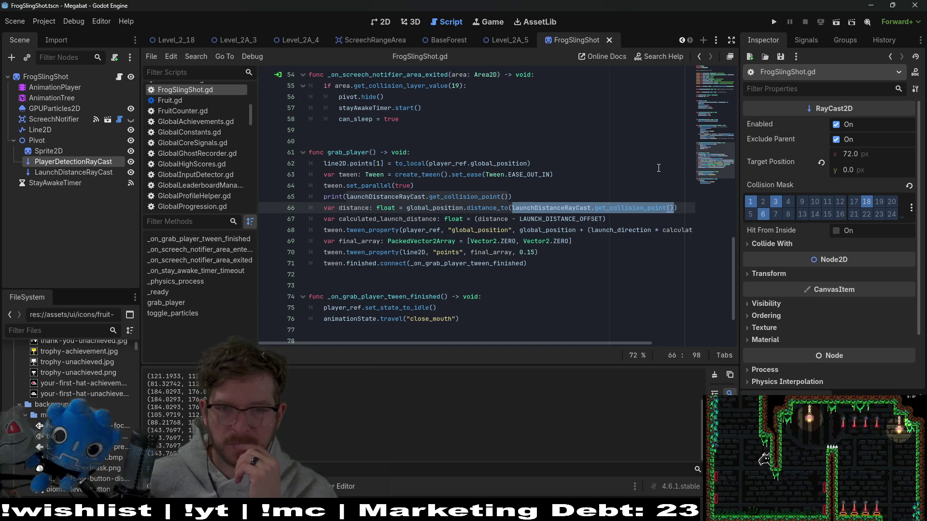
{"action": "left_click", "coordinate": [711, 93]}
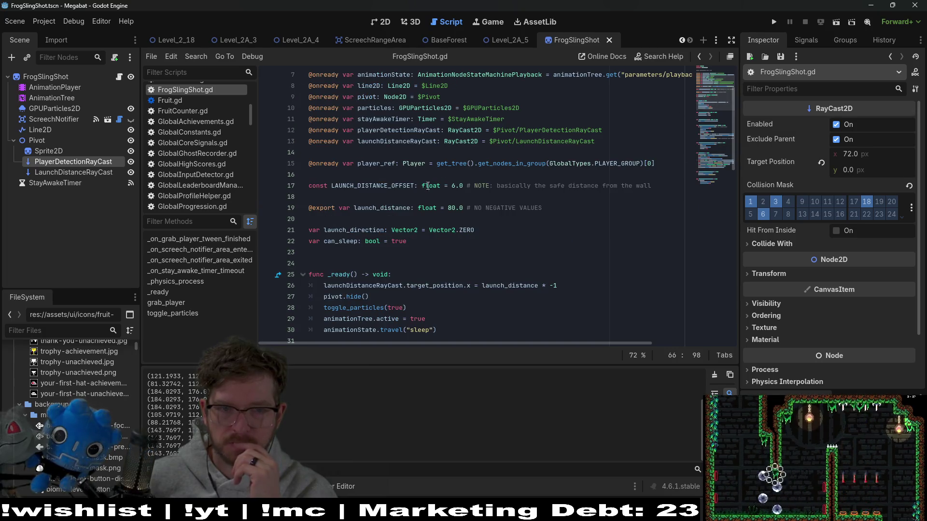
{"action": "left_click", "coordinate": [395, 186]}
{"action": "double_click", "coordinate": [389, 208]}
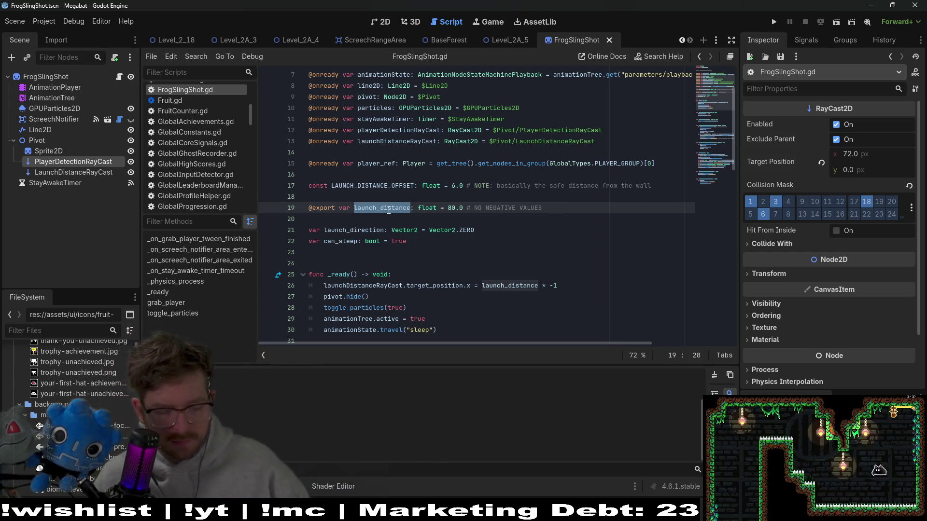
{"action": "scroll", "coordinate": [453, 250], "scroll_direction": "down", "scroll_amount": 2}
{"action": "scroll", "coordinate": [454, 251], "scroll_direction": "down", "scroll_amount": 3}
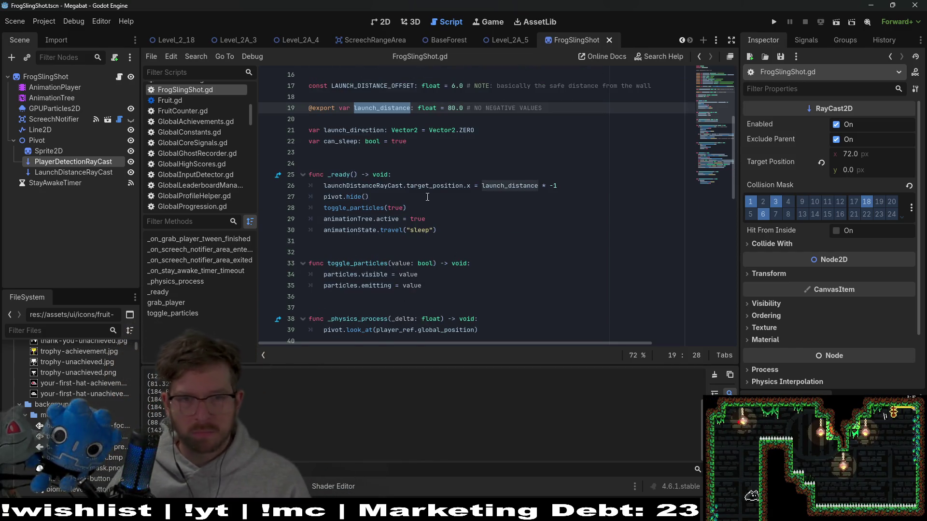
{"action": "left_click_drag", "start_coordinate": [472, 186], "coordinate": [306, 187]}
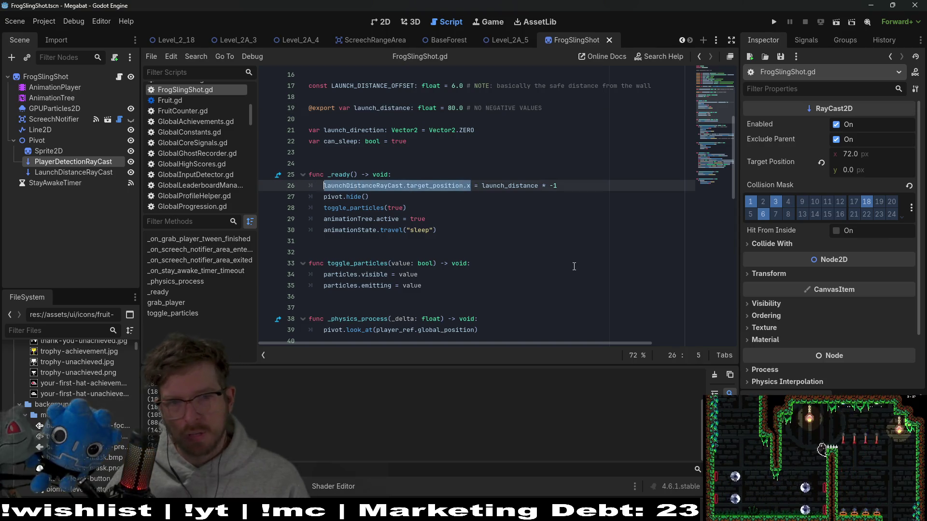
{"action": "scroll", "coordinate": [570, 255], "scroll_direction": "down", "scroll_amount": 12}
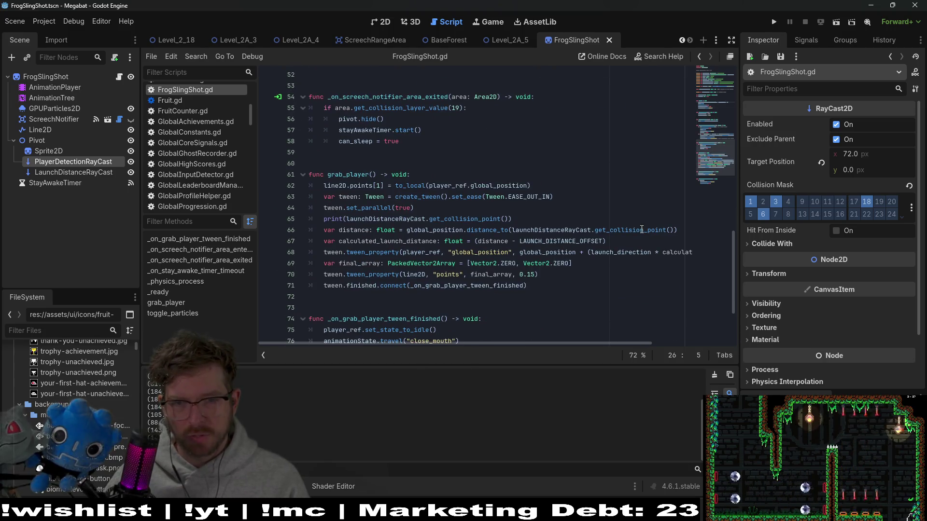
{"action": "left_click", "coordinate": [527, 217]}
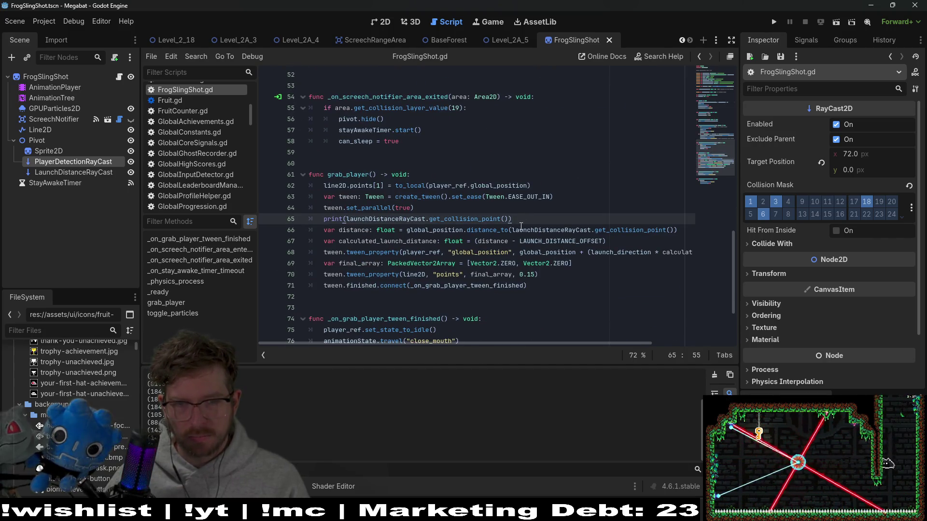
{"action": "left_click", "coordinate": [514, 231]}
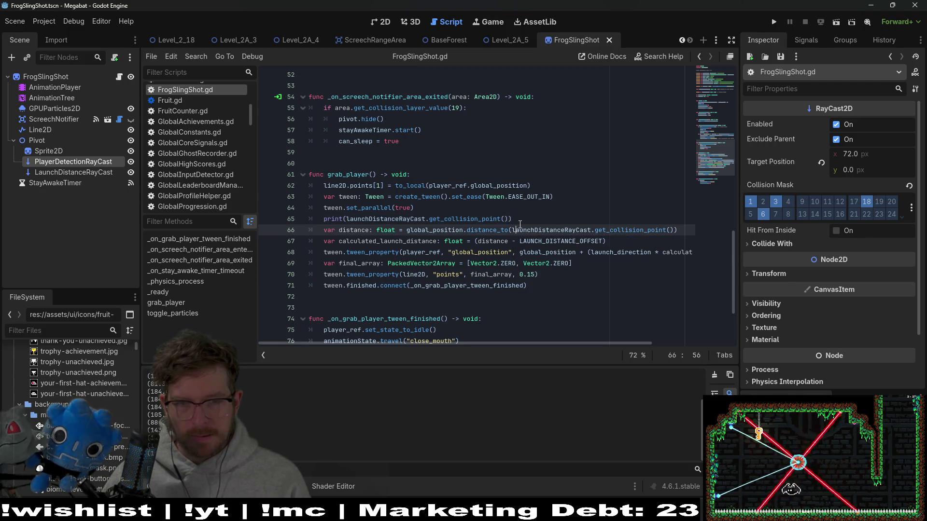
{"action": "left_click", "coordinate": [526, 219]}
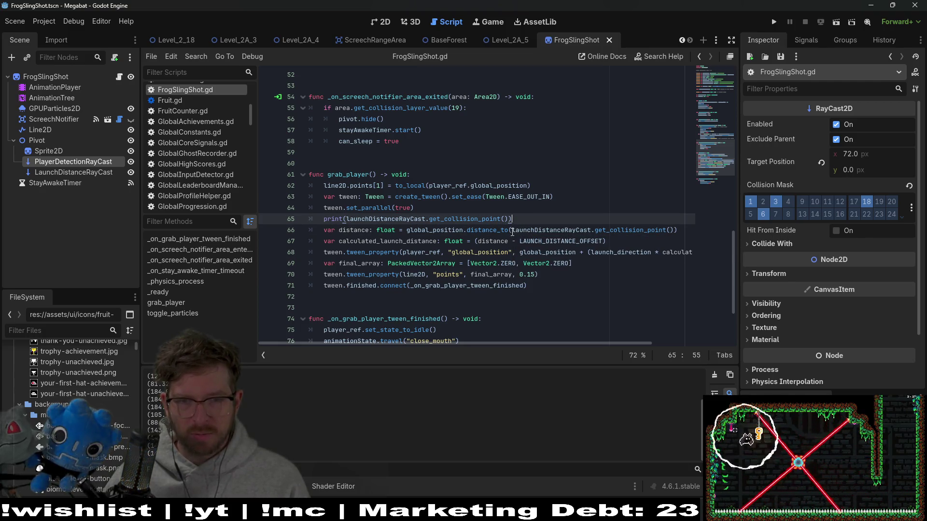
{"action": "left_click", "coordinate": [513, 231]}
Start an 'if launchDistanceRayCast.is_colliding()' condition on line 66 using autocomplete.
{"action": "type", "text": "if is"}
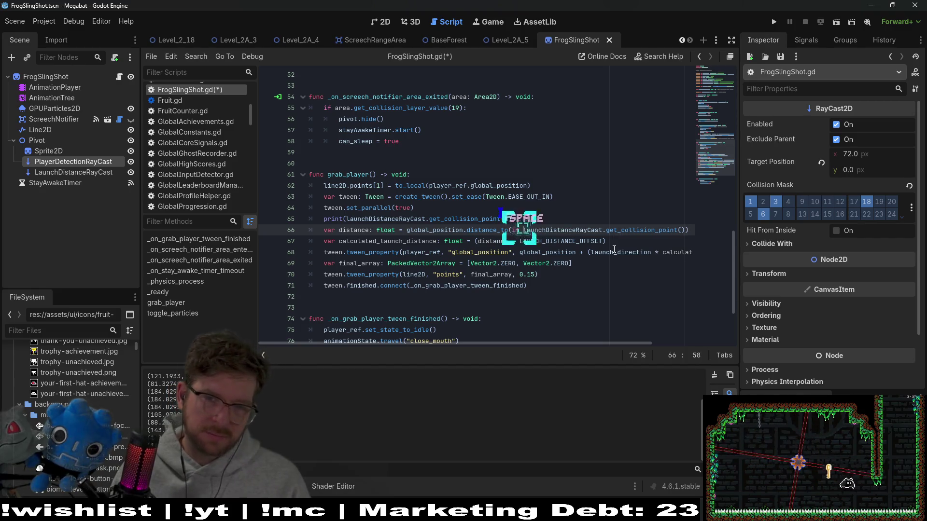
{"action": "key", "text": "BackSpace"}
{"action": "key", "text": "BackSpace"}
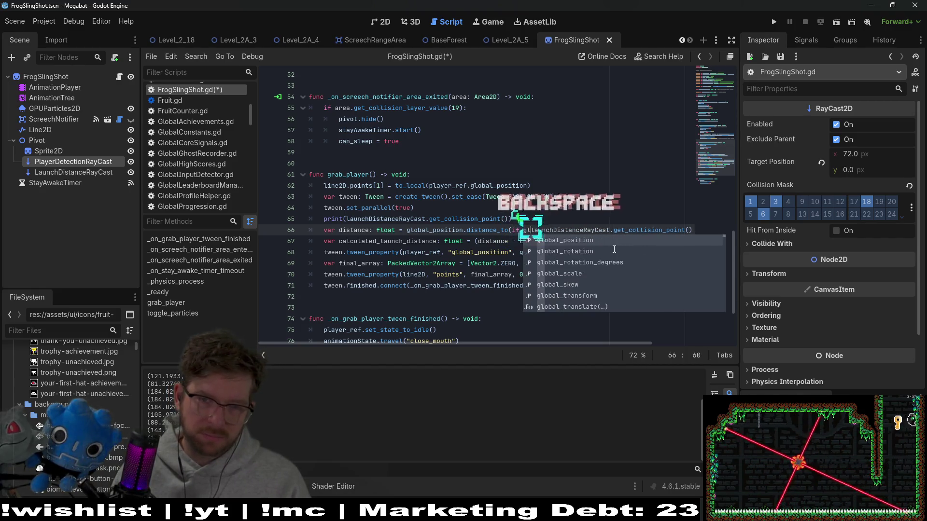
{"action": "type", "text": "launchD"}
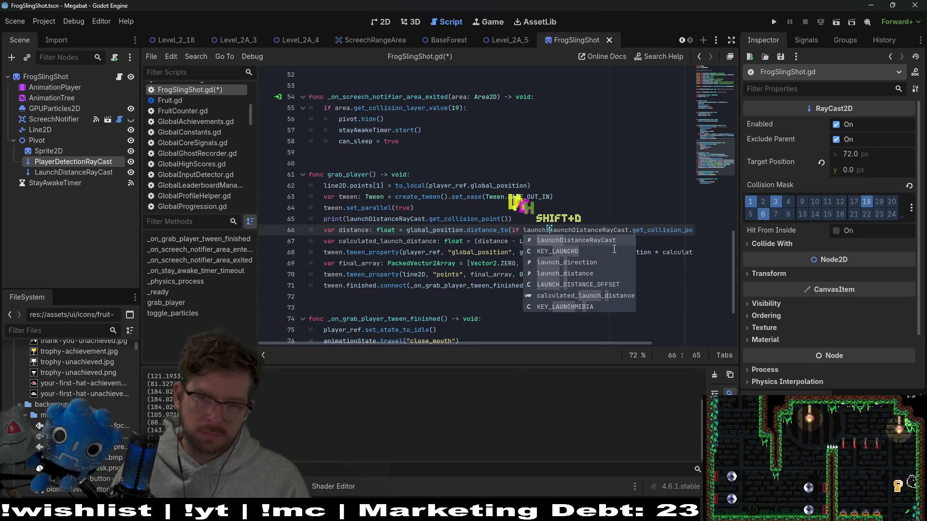
{"action": "key", "text": "Return"}
{"action": "type", "text": ".r"}
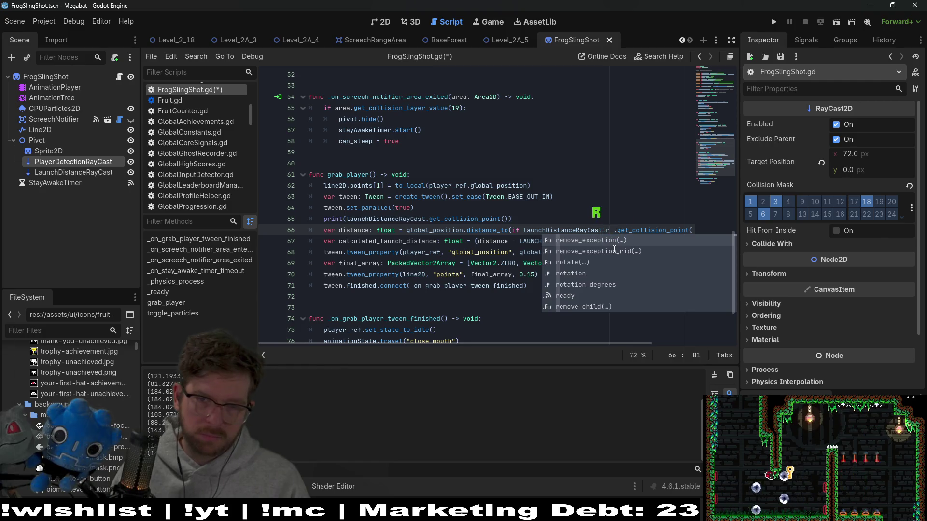
{"action": "key", "text": "BackSpace"}
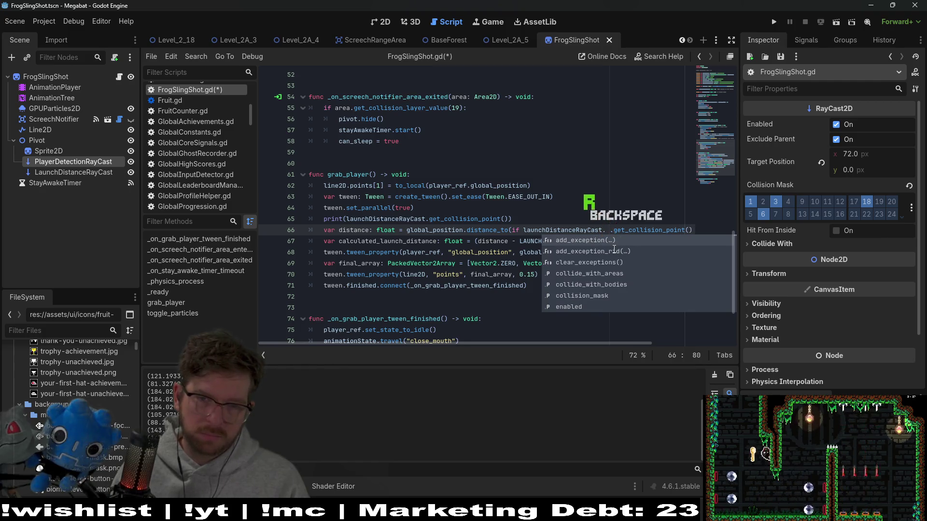
{"action": "type", "text": "is"}
{"action": "key", "text": "Return"}
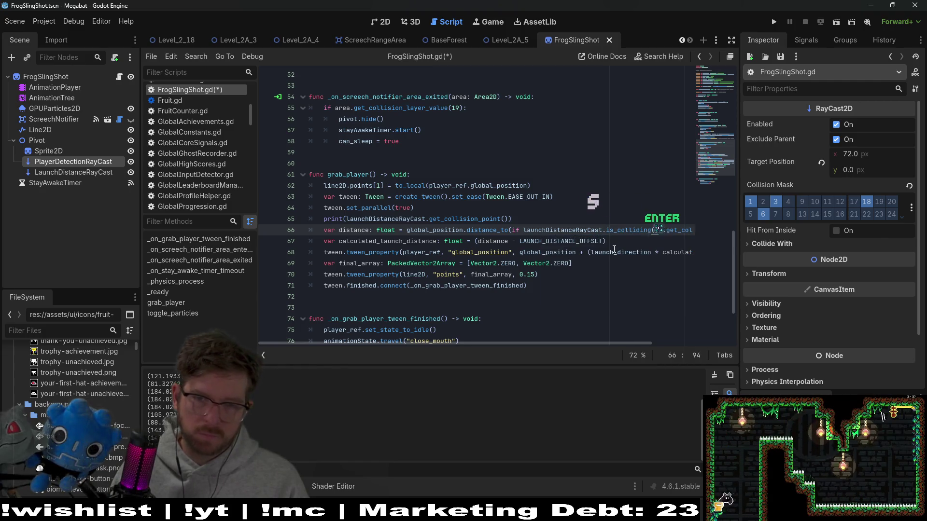
{"action": "key", "text": "Right"}
{"action": "key", "text": "space"}
{"action": "key", "text": "BackSpace"}
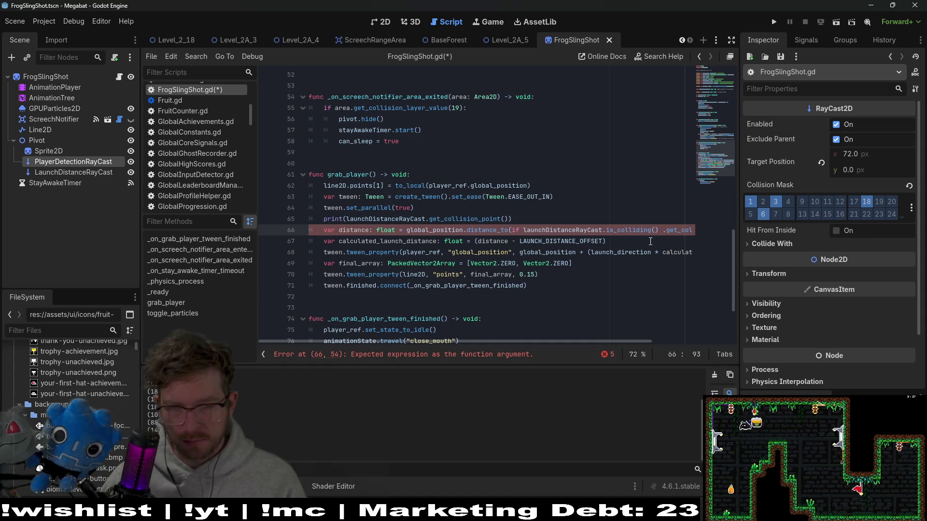
Remove the misplaced is_colliding call and insert launchDistanceRayCast.is_colliding before the if.
{"action": "double_click", "coordinate": [579, 230]}
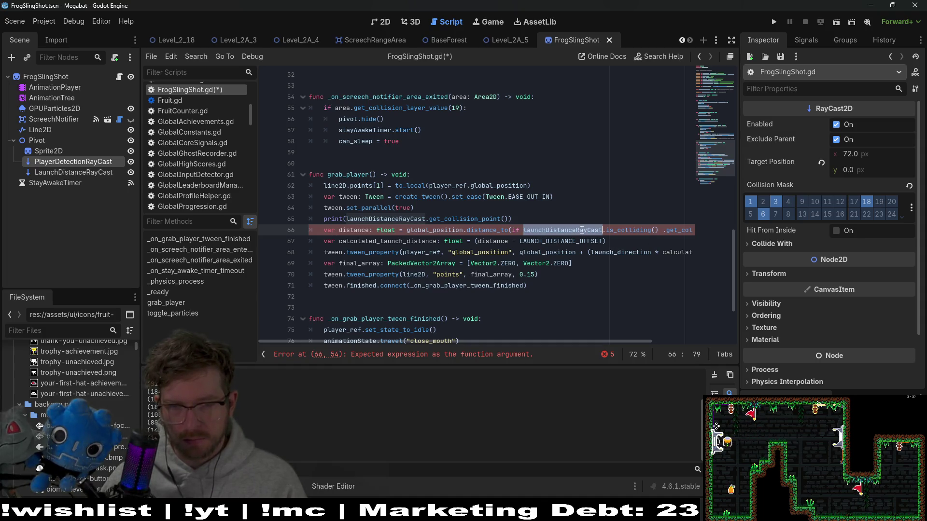
{"action": "left_click", "coordinate": [513, 230]}
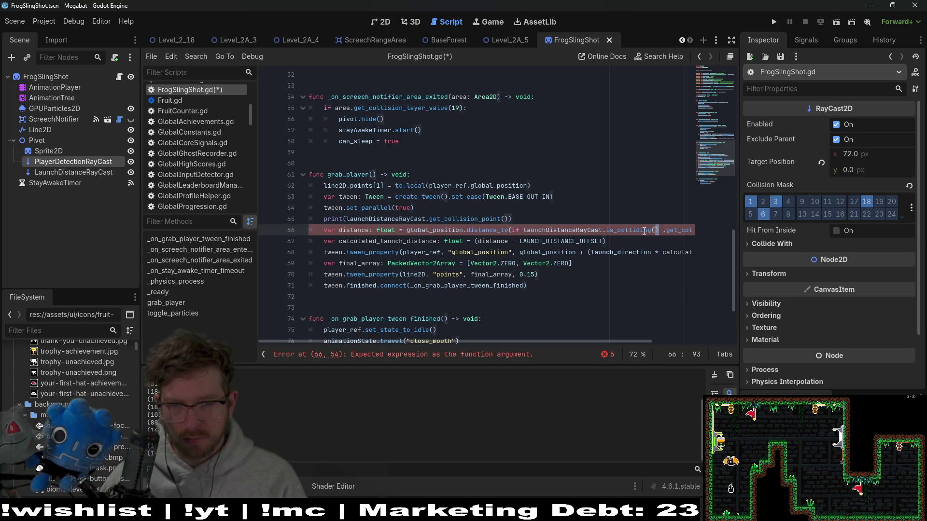
{"action": "left_click_drag", "start_coordinate": [657, 230], "coordinate": [604, 232]}
{"action": "key", "text": "BackSpace"}
{"action": "key", "text": "Delete"}
{"action": "key", "text": "Delete"}
{"action": "left_click", "coordinate": [511, 230]}
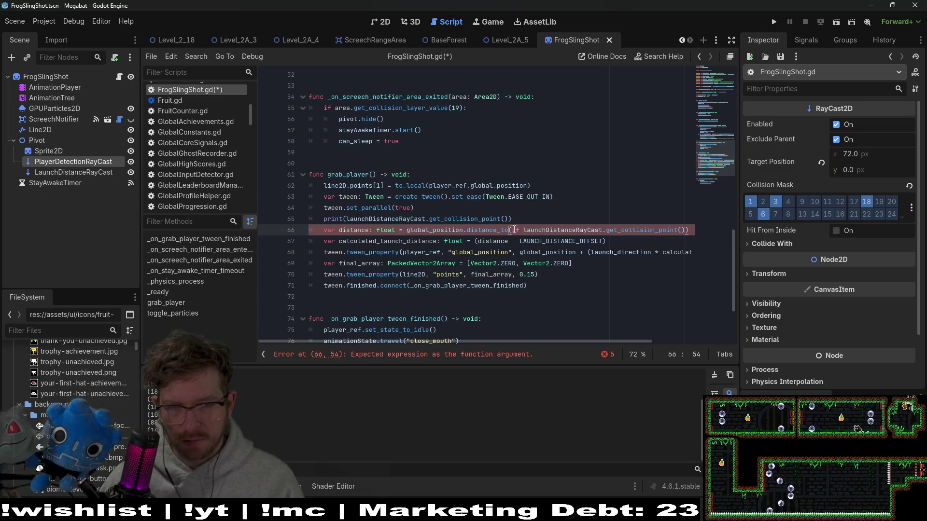
{"action": "type", "text": "launch "}
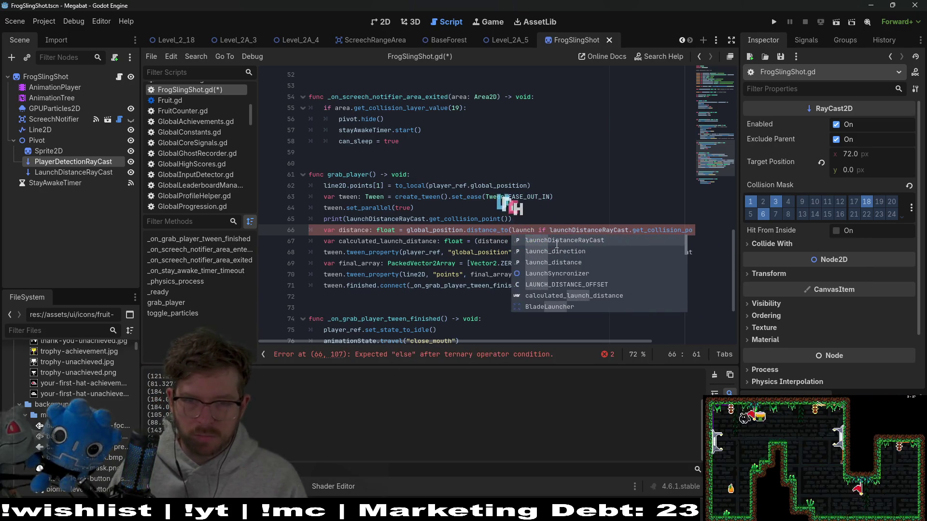
{"action": "type", "text": "D"}
{"action": "key", "text": "Return"}
{"action": "type", "text": ".is"}
{"action": "key", "text": "Return"}
{"action": "key", "text": "ctrl+Right"}
{"action": "key", "text": "ctrl+Right"}
{"action": "key", "text": "ctrl+Right"}
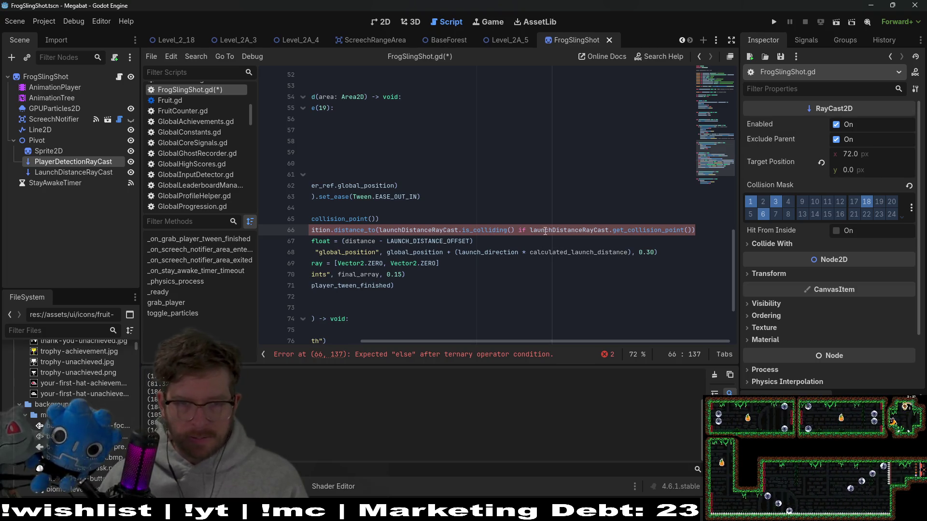
Reorder line 66 into 'get_collision_point() if is_colliding() else' ternary form.
{"action": "double_click", "coordinate": [636, 228]}
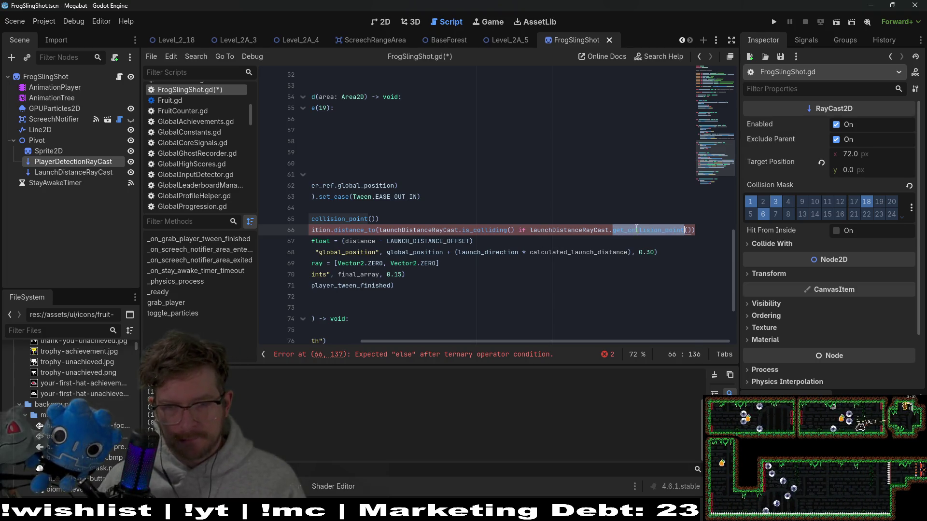
{"action": "key", "text": "ctrl+c"}
{"action": "double_click", "coordinate": [482, 229]}
{"action": "key", "text": "ctrl+v"}
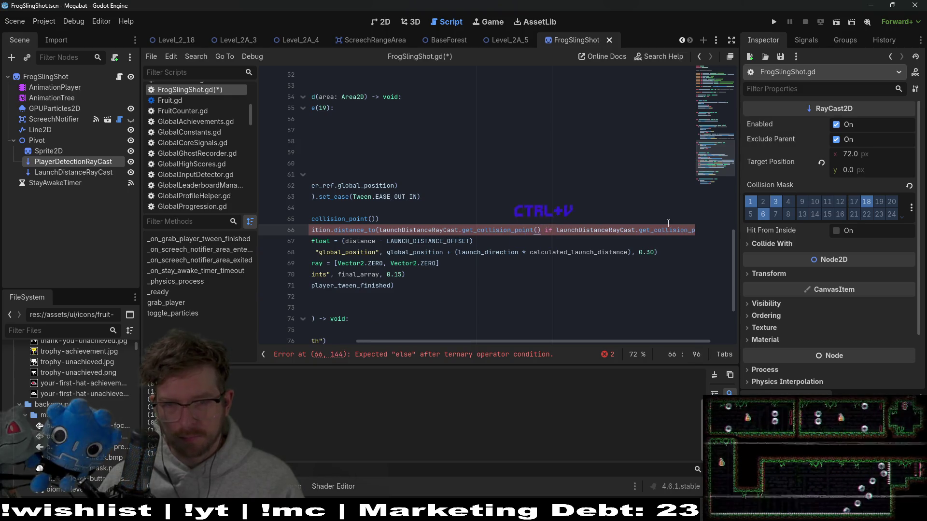
{"action": "double_click", "coordinate": [668, 230]}
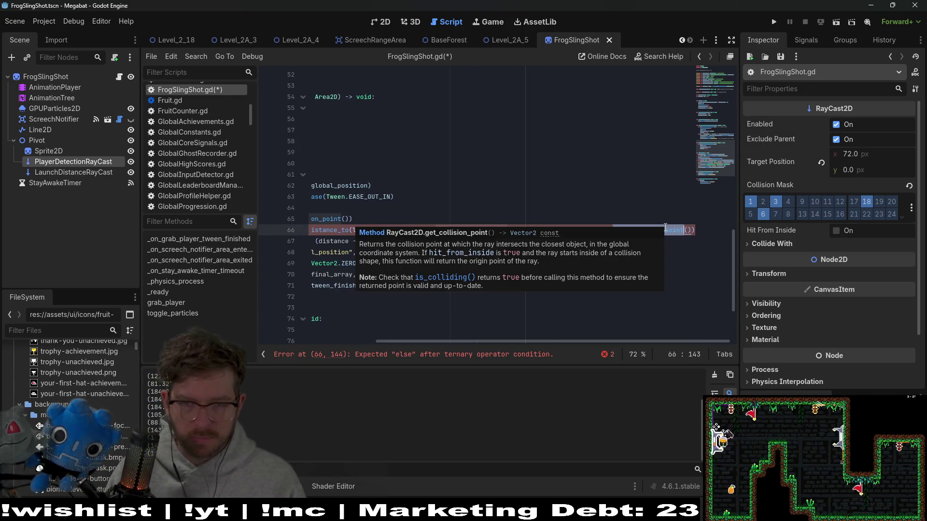
{"action": "type", "text": "is_co"}
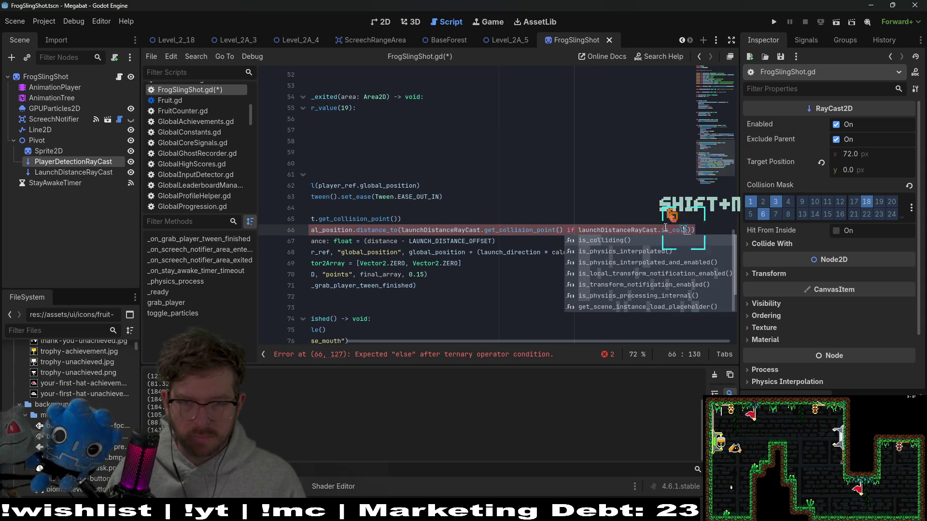
{"action": "key", "text": "Return"}
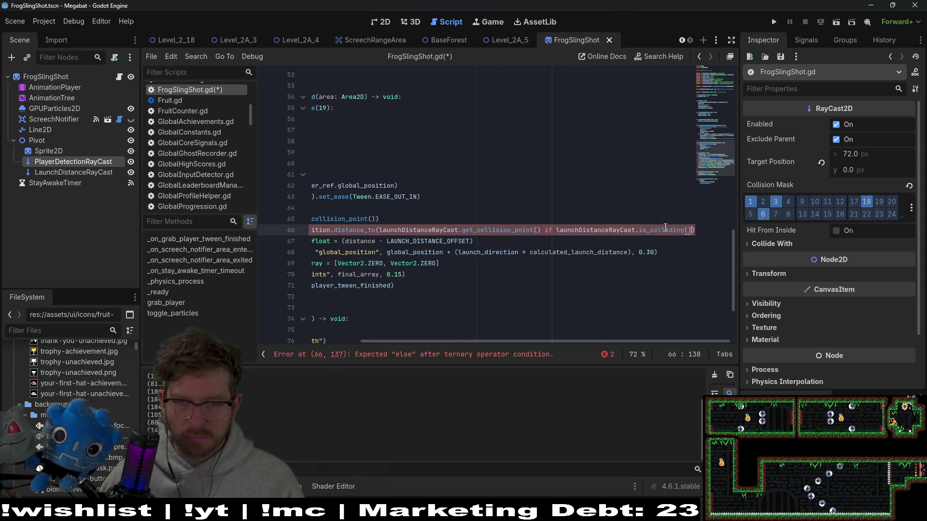
{"action": "type", "text": "else"}
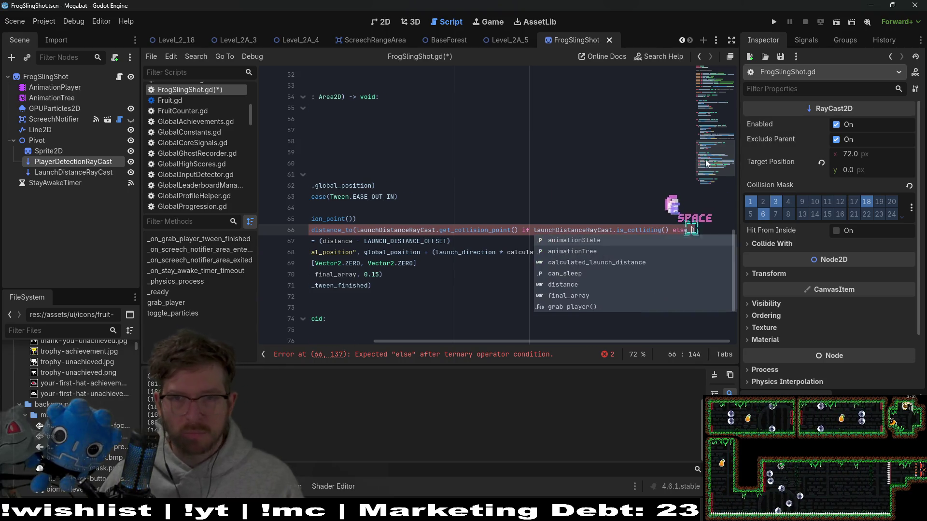
Paste the raycast's target position as the else value and save the script.
{"action": "scroll", "coordinate": [496, 161], "scroll_direction": "up", "scroll_amount": 10}
{"action": "mouse_move", "coordinate": [471, 163]}
{"action": "left_mouse_down"}
{"action": "mouse_move", "coordinate": [366, 185]}
{"action": "mouse_move", "coordinate": [392, 163]}
{"action": "mouse_move", "coordinate": [323, 163]}
{"action": "left_mouse_up"}
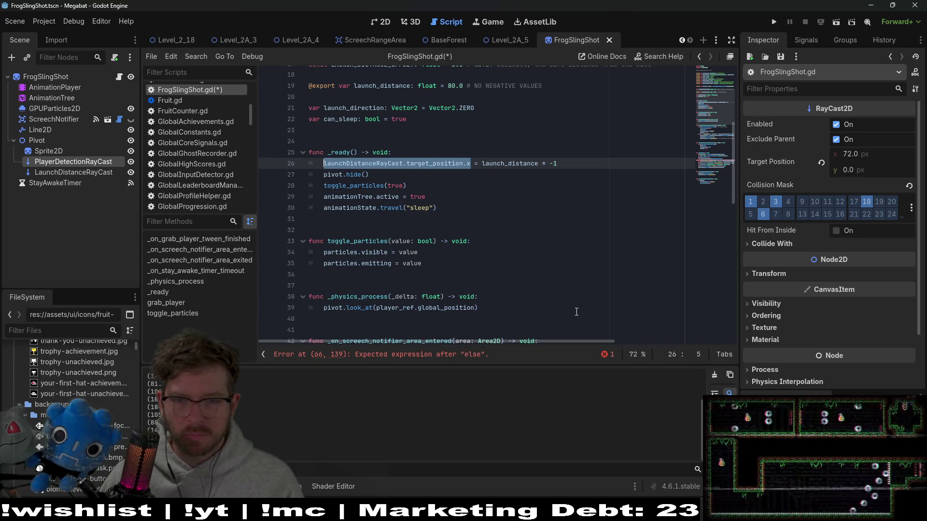
{"action": "left_click", "coordinate": [458, 354]}
{"action": "left_click", "coordinate": [689, 209]}
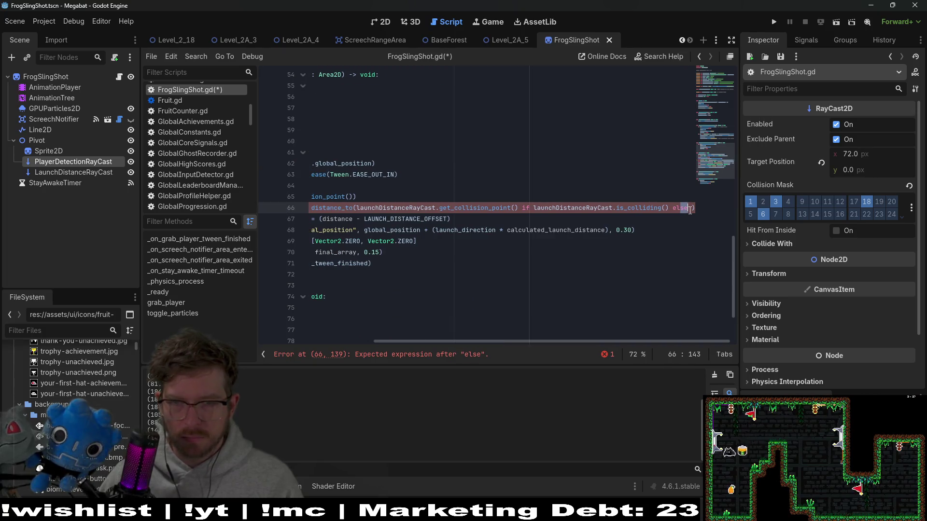
{"action": "key", "text": "ctrl+v"}
{"action": "left_click_drag", "start_coordinate": [634, 230], "coordinate": [310, 197]}
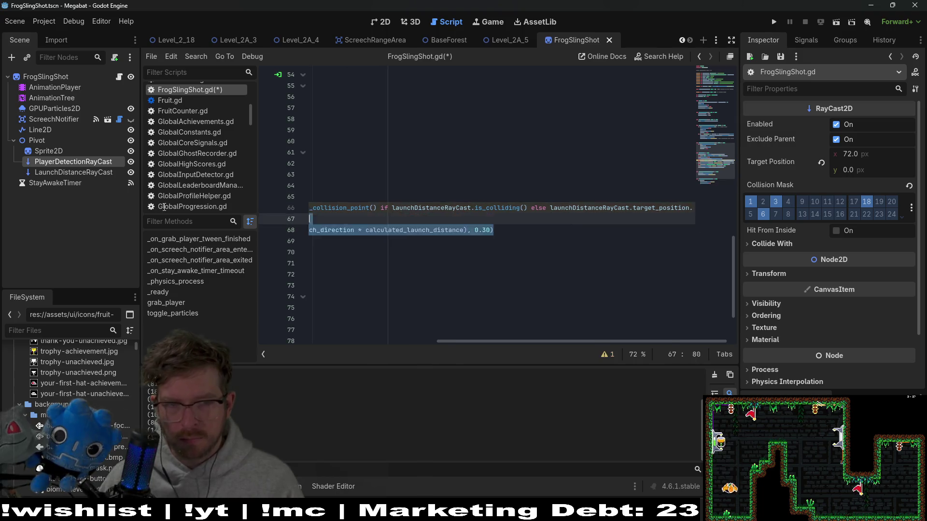
{"action": "left_click", "coordinate": [454, 230]}
{"action": "key", "text": "ctrl+s"}
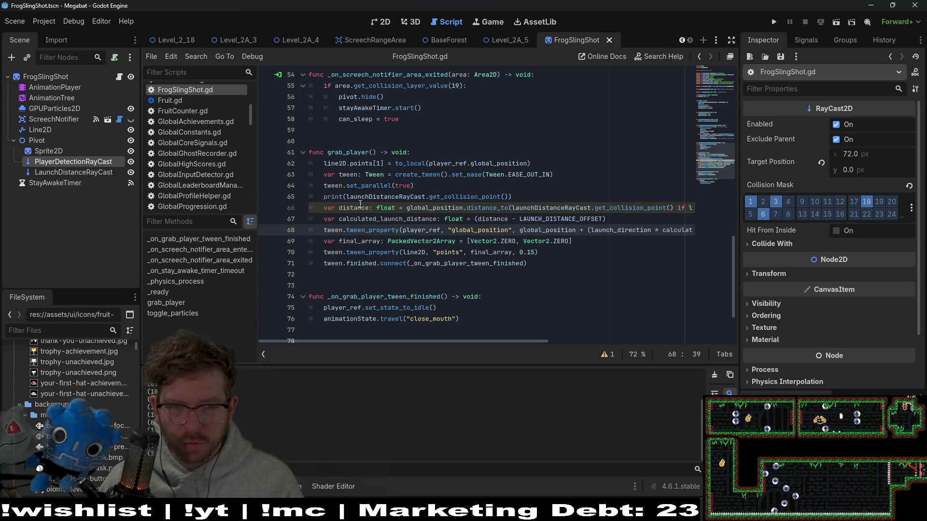
Remove the trailing '.x' so the fallback uses launchDistanceRayCast.target_position, then save.
{"action": "left_click", "coordinate": [609, 354]}
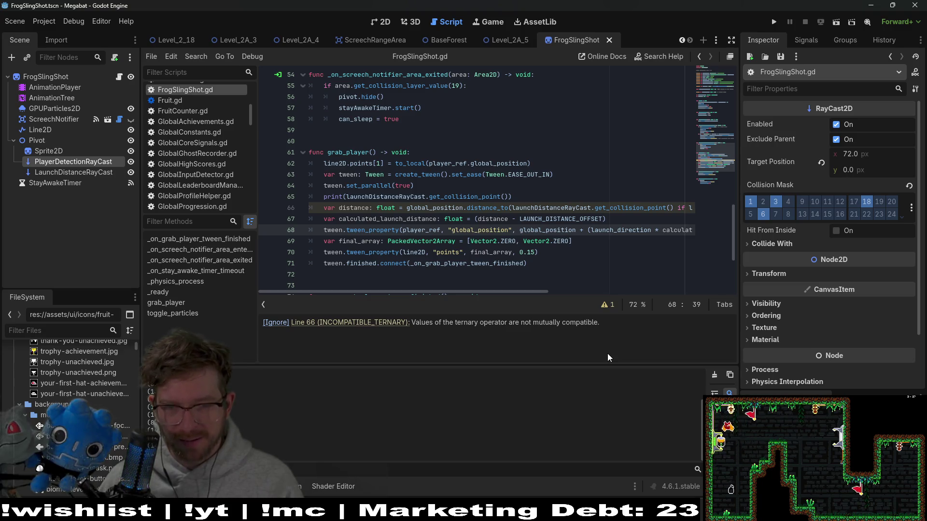
{"action": "left_click", "coordinate": [674, 208]}
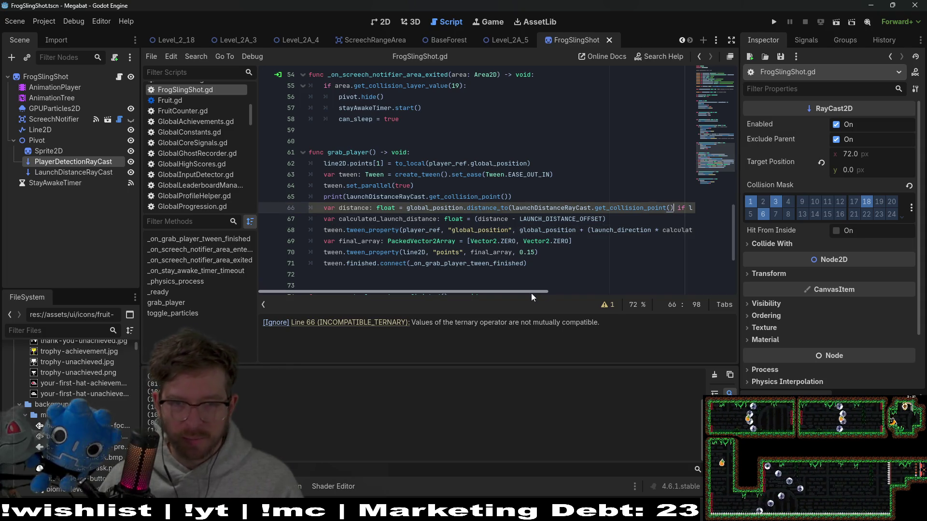
{"action": "mouse_move", "coordinate": [534, 291]}
{"action": "left_mouse_down"}
{"action": "mouse_move", "coordinate": [696, 292]}
{"action": "mouse_move", "coordinate": [670, 291]}
{"action": "left_mouse_up"}
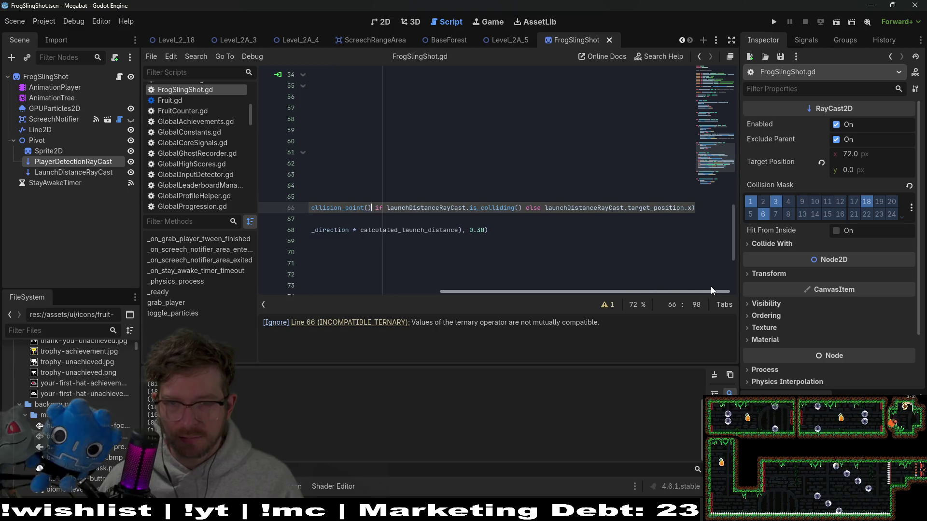
{"action": "left_click", "coordinate": [693, 208]}
{"action": "key", "text": "BackSpace"}
{"action": "key", "text": "BackSpace"}
{"action": "left_click", "coordinate": [570, 254]}
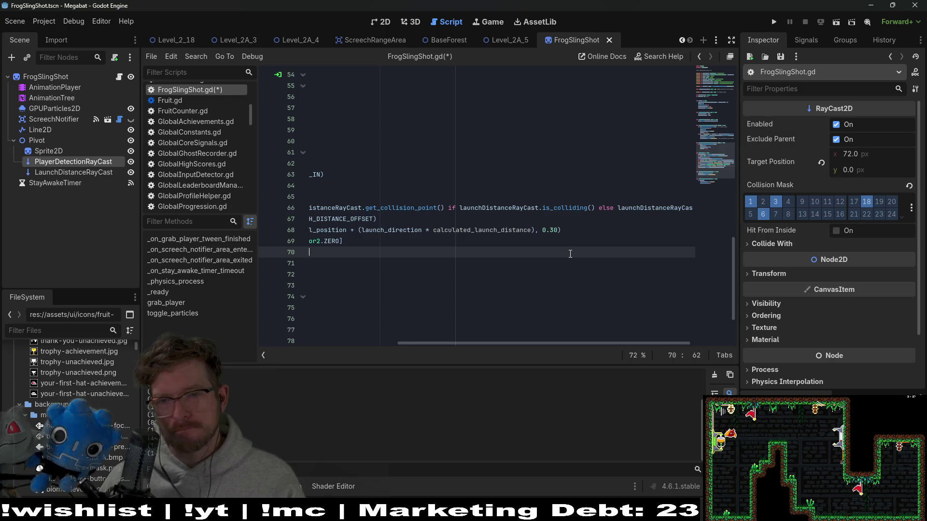
{"action": "key", "text": "ctrl+s"}
{"action": "scroll", "coordinate": [692, 340], "scroll_direction": "right", "scroll_amount": 3}
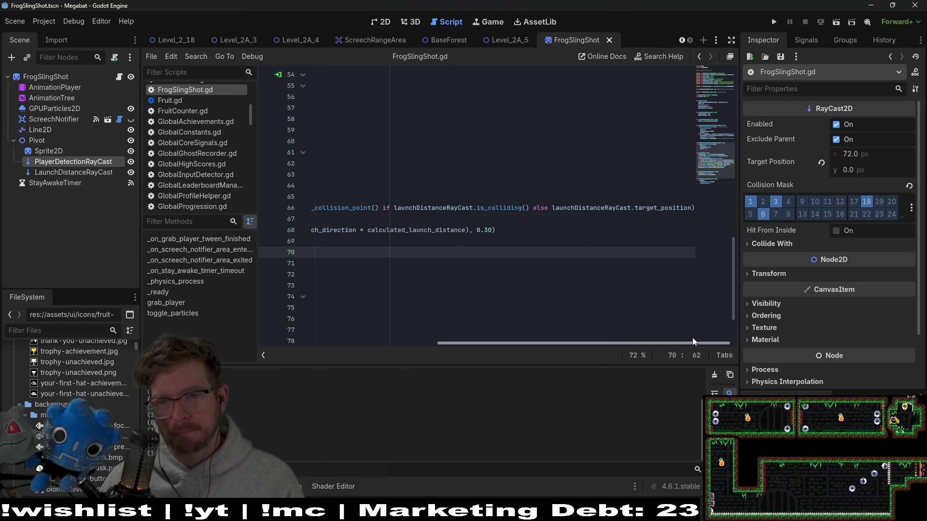
{"action": "left_click_drag", "start_coordinate": [692, 338], "coordinate": [404, 328]}
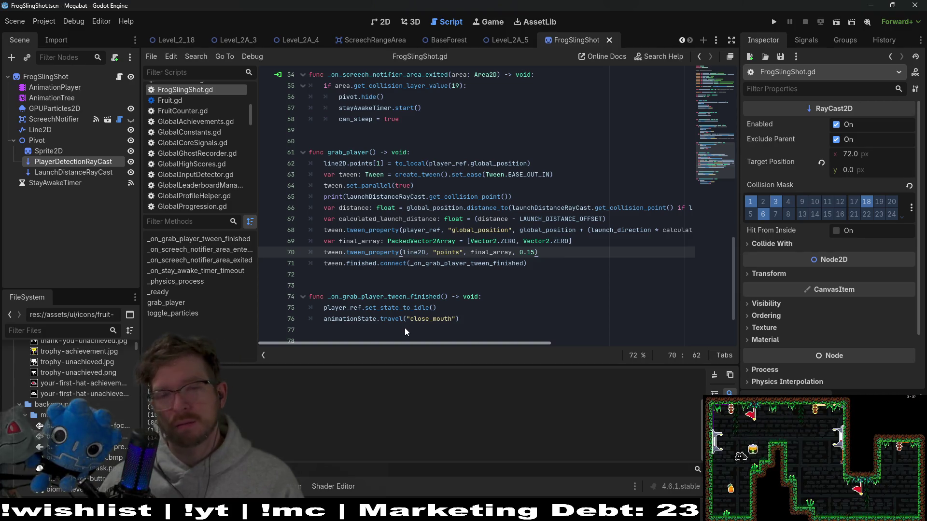
{"action": "scroll", "coordinate": [526, 317], "scroll_direction": "right", "scroll_amount": 6}
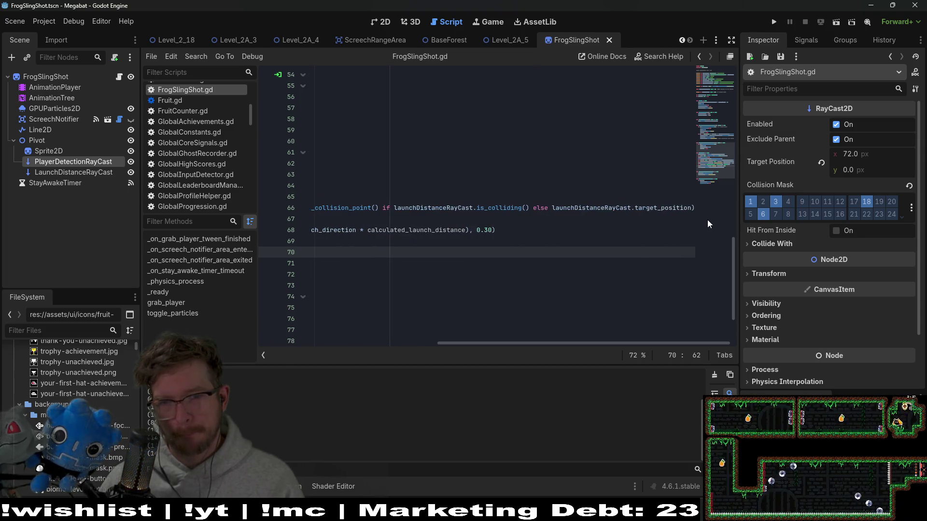
{"action": "left_click", "coordinate": [693, 207]}
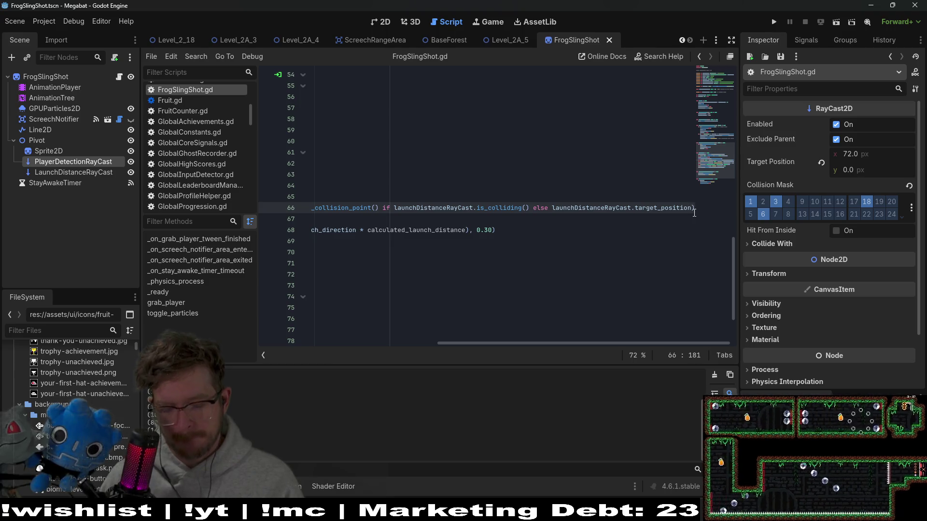
Wrap line 66's fallback in to_global(launchDistanceRayCast.target_position).
{"action": "type", "text": ".to"}
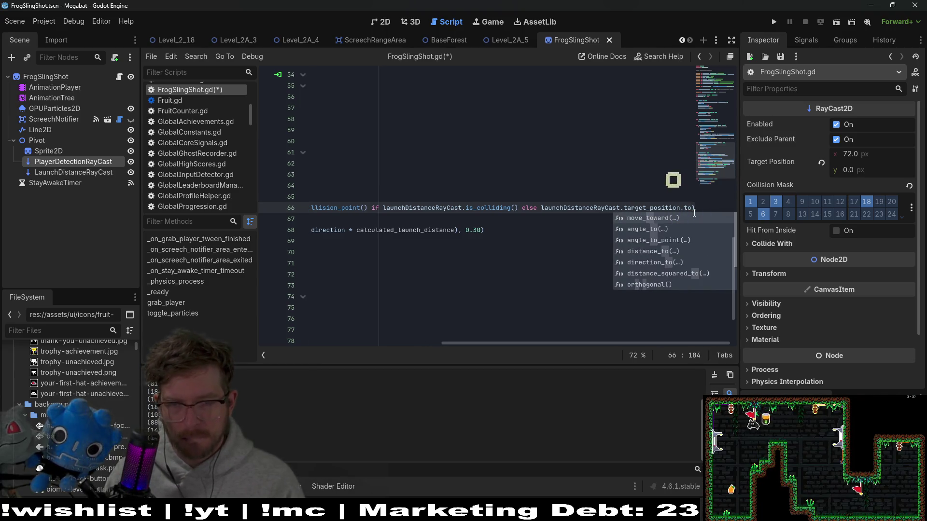
{"action": "type", "text": "("}
{"action": "key", "text": "BackSpace"}
{"action": "key", "text": "BackSpace"}
{"action": "key", "text": "BackSpace"}
{"action": "key", "text": "BackSpace"}
{"action": "key", "text": "Left"}
{"action": "key", "text": "shift+Left"}
{"action": "key", "text": "shift+Left"}
{"action": "key", "text": "shift+Left"}
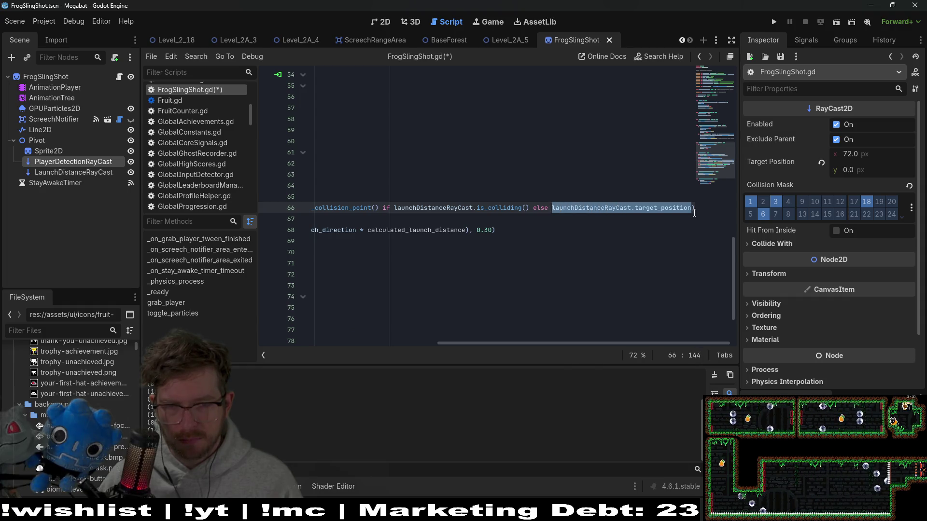
{"action": "key", "text": "ctrl+x"}
{"action": "type", "text": "to_g"}
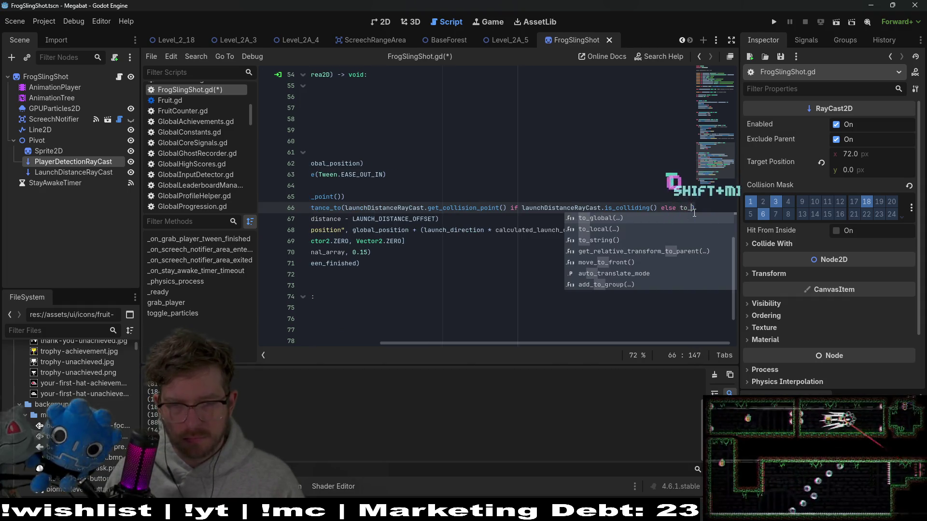
{"action": "key", "text": "Return"}
{"action": "key", "text": "ctrl+v"}
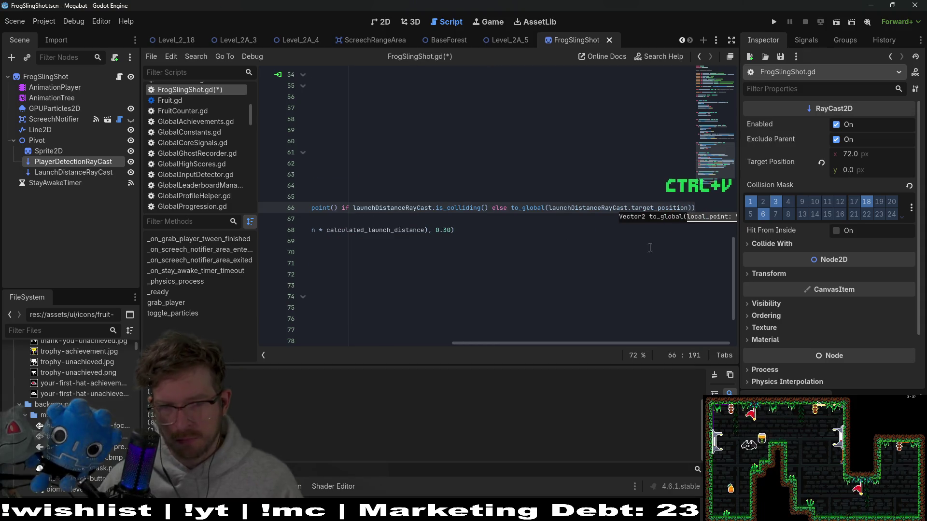
Save FrogSlingShot.gd and return to the FrogSlingShot scene's 2D view.
{"action": "left_click", "coordinate": [606, 285]}
{"action": "mouse_move", "coordinate": [530, 337]}
{"action": "left_mouse_down"}
{"action": "mouse_move", "coordinate": [666, 334]}
{"action": "mouse_move", "coordinate": [480, 331]}
{"action": "left_mouse_up"}
{"action": "left_click", "coordinate": [545, 240]}
{"action": "key", "text": "ctrl+s"}
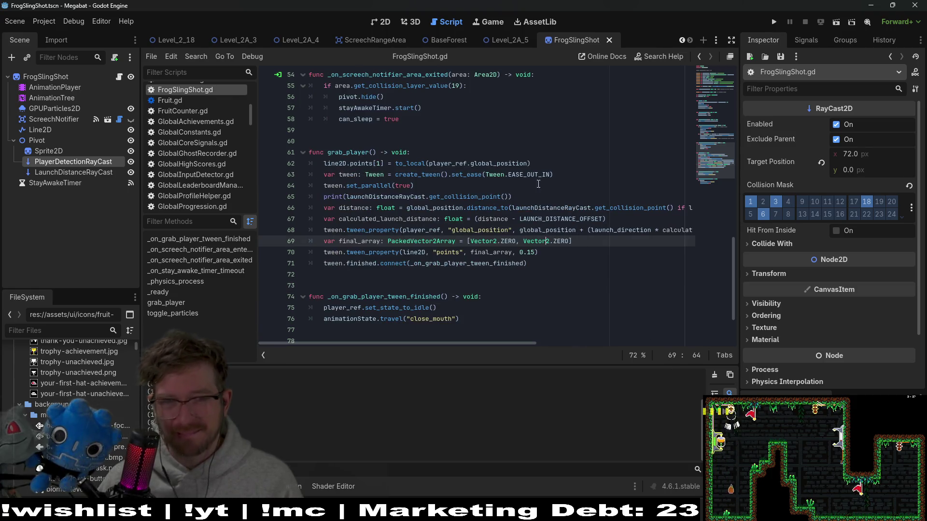
{"action": "left_click", "coordinate": [373, 22]}
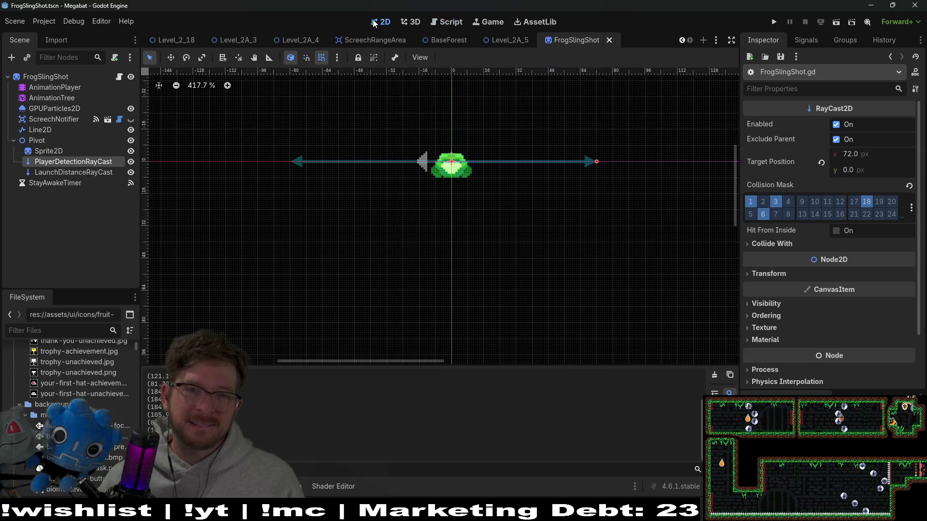
Playtest Level_2A_5 with the updated fallback, then stop the game with F8.
{"action": "left_click", "coordinate": [508, 40]}
{"action": "left_click", "coordinate": [835, 22]}
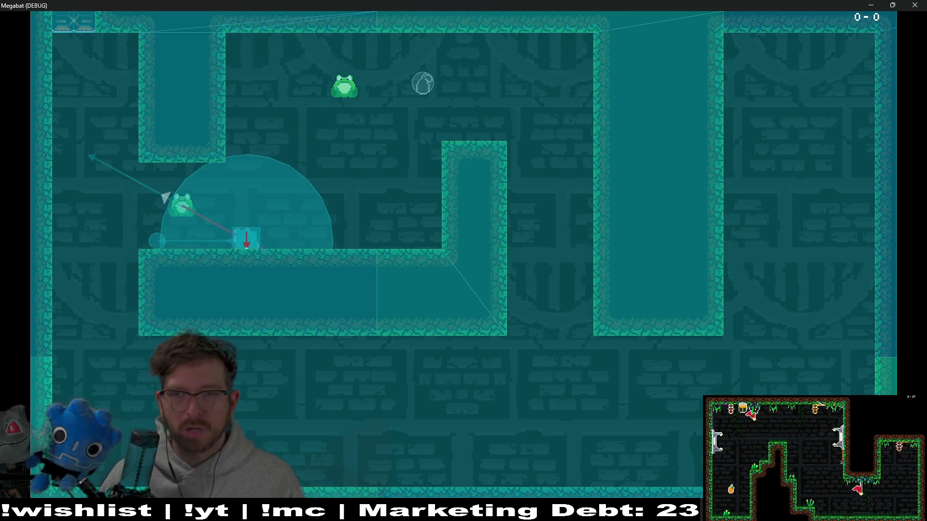
{"action": "key", "text": "F8"}
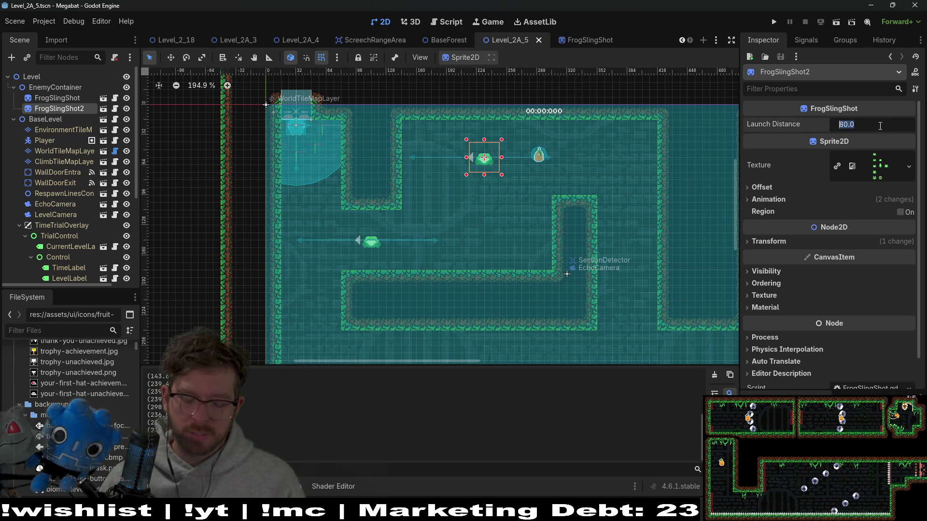
Playtest FrogSlingShot2 with Launch Distance 90, then revert it to 80 and save.
{"action": "type", "text": "90"}
{"action": "key", "text": "Return"}
{"action": "key", "text": "ctrl+s"}
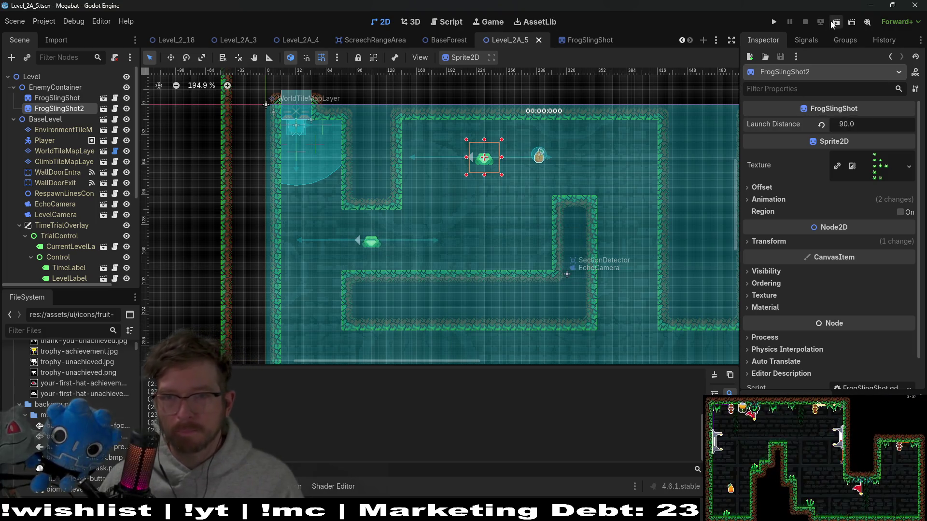
{"action": "left_click", "coordinate": [834, 22]}
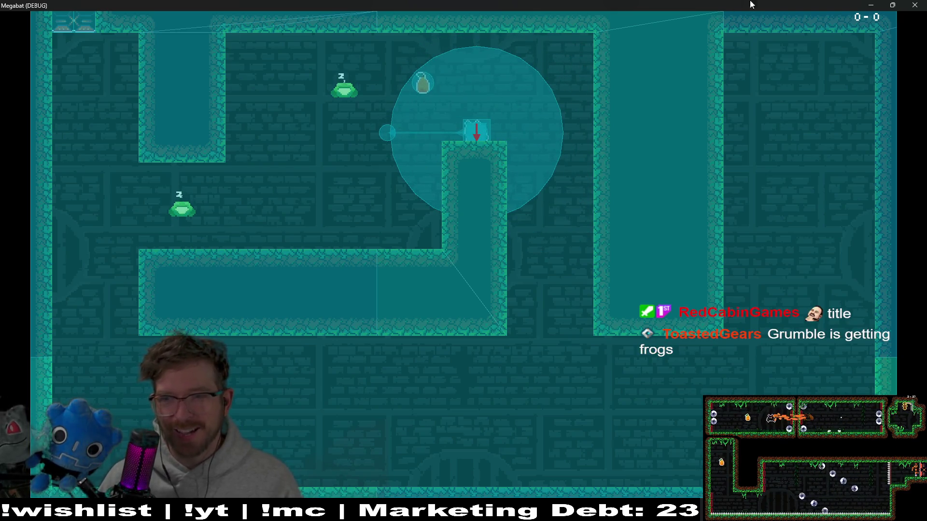
{"action": "key", "text": "F8"}
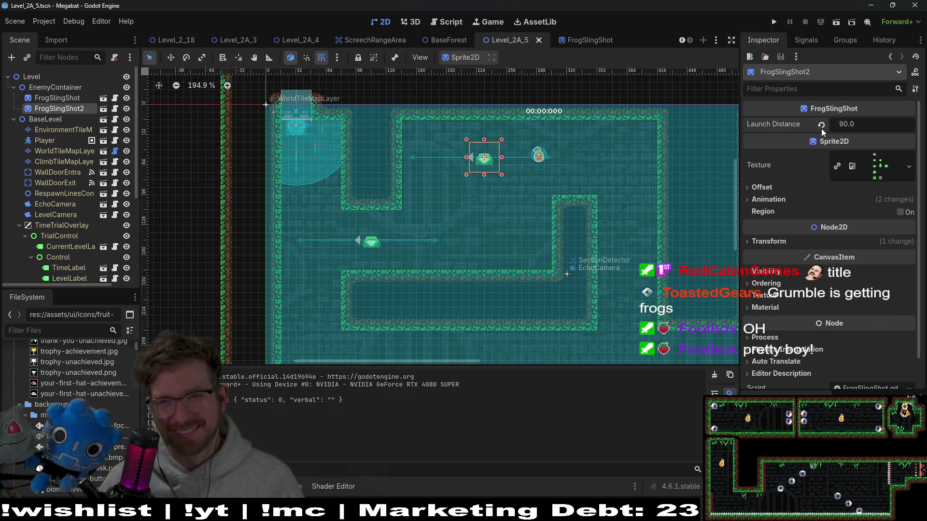
{"action": "key", "text": "ctrl+s"}
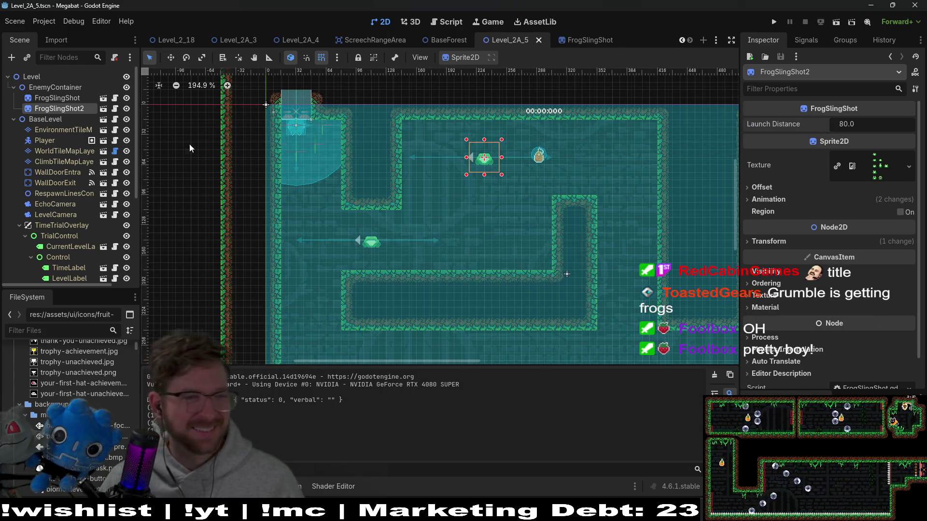
Delete the commented '#const LAUNCH_FORCE' line from FrogSlingShot.gd and save.
{"action": "left_click", "coordinate": [104, 109]}
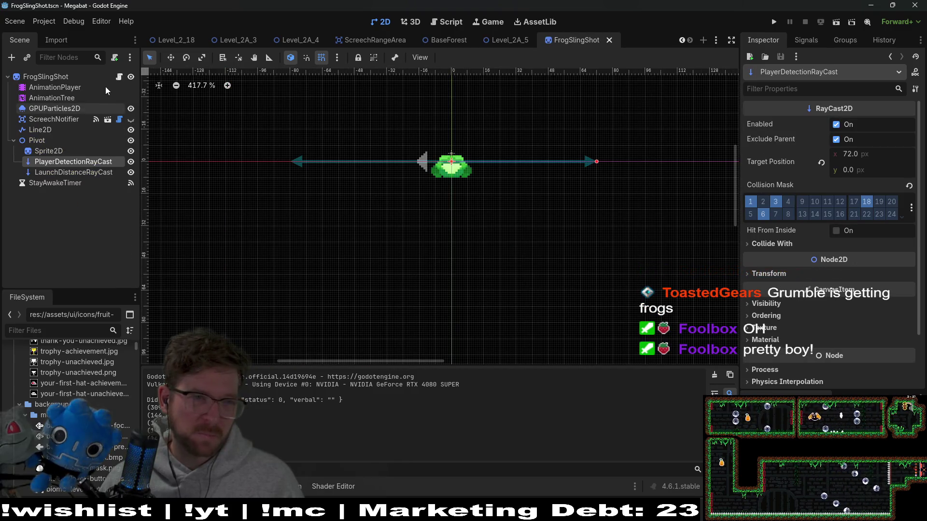
{"action": "left_click", "coordinate": [118, 76]}
{"action": "scroll", "coordinate": [488, 214], "scroll_direction": "up", "scroll_amount": 5}
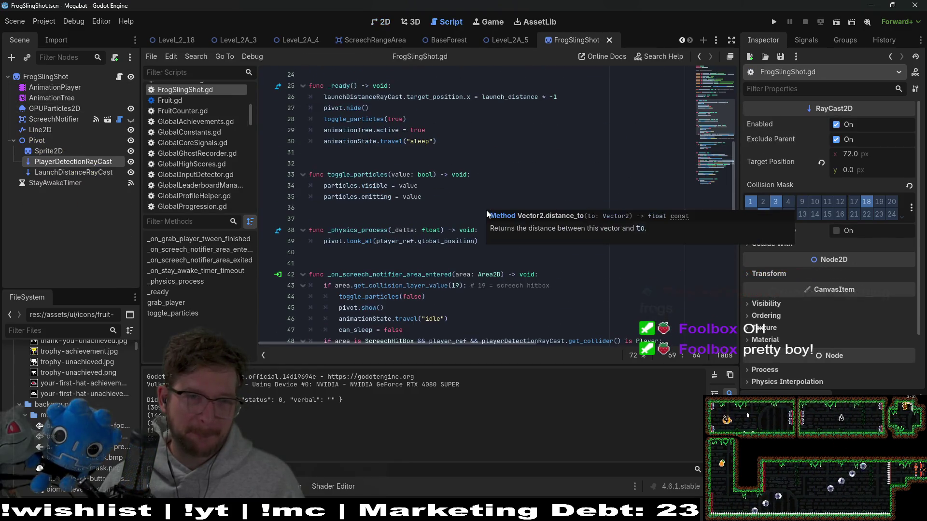
{"action": "scroll", "coordinate": [530, 144], "scroll_direction": "up", "scroll_amount": 8}
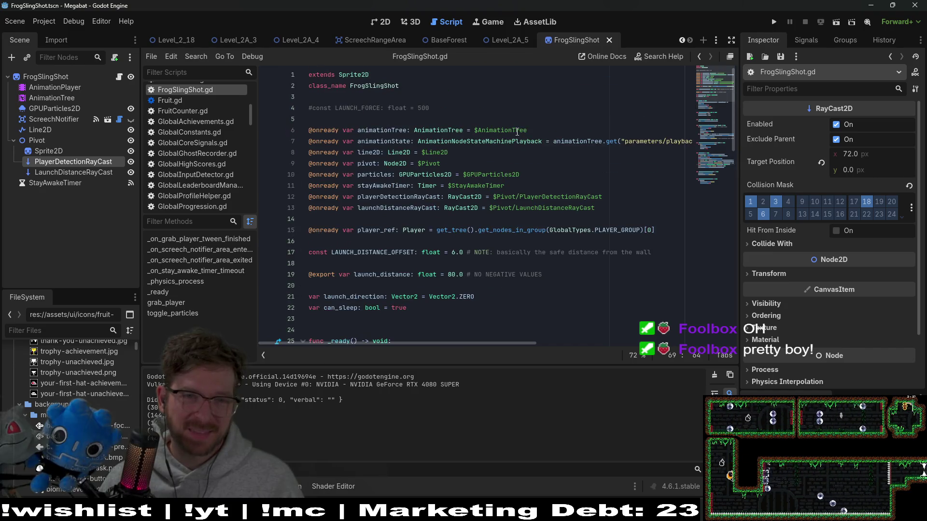
{"action": "left_click_drag", "start_coordinate": [434, 119], "coordinate": [450, 94]}
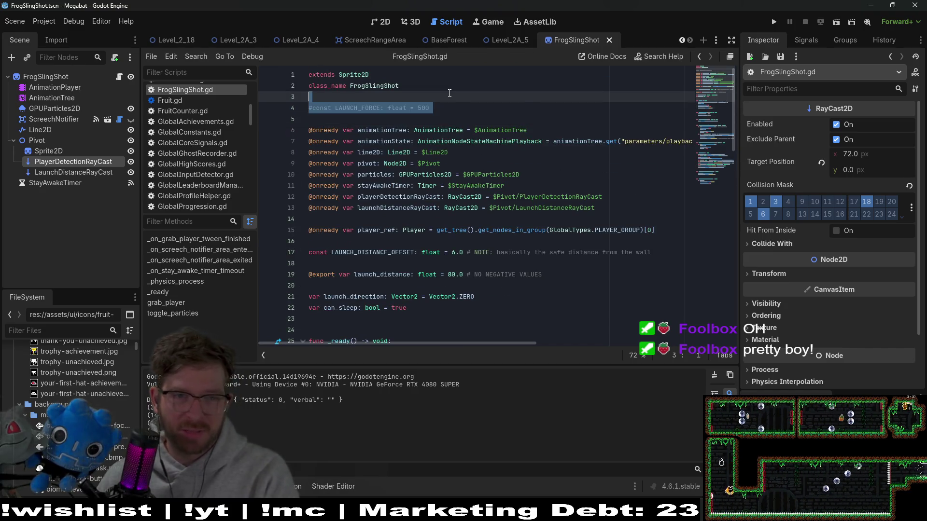
{"action": "key", "text": "BackSpace"}
{"action": "key", "text": "ctrl+s"}
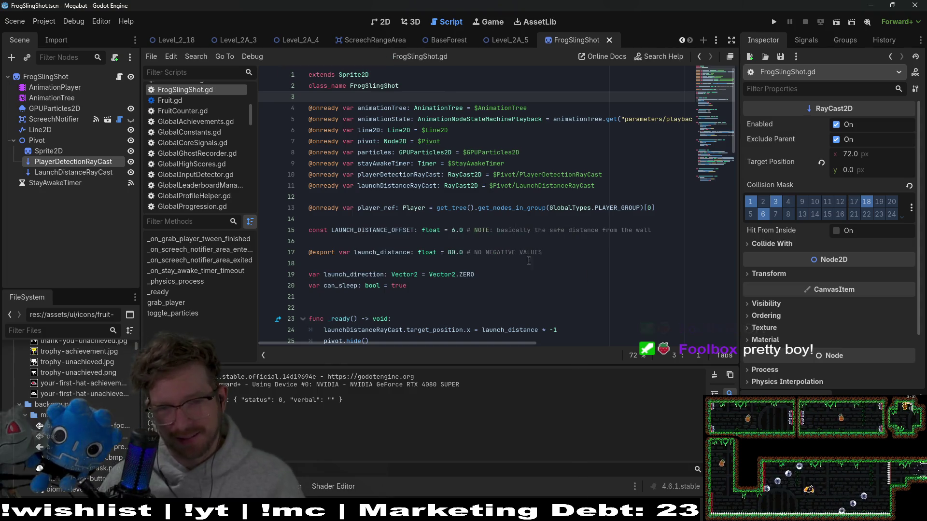
Select the launch_distance default value on line 17 and retype 80.
{"action": "scroll", "coordinate": [540, 240], "scroll_direction": "down", "scroll_amount": 2}
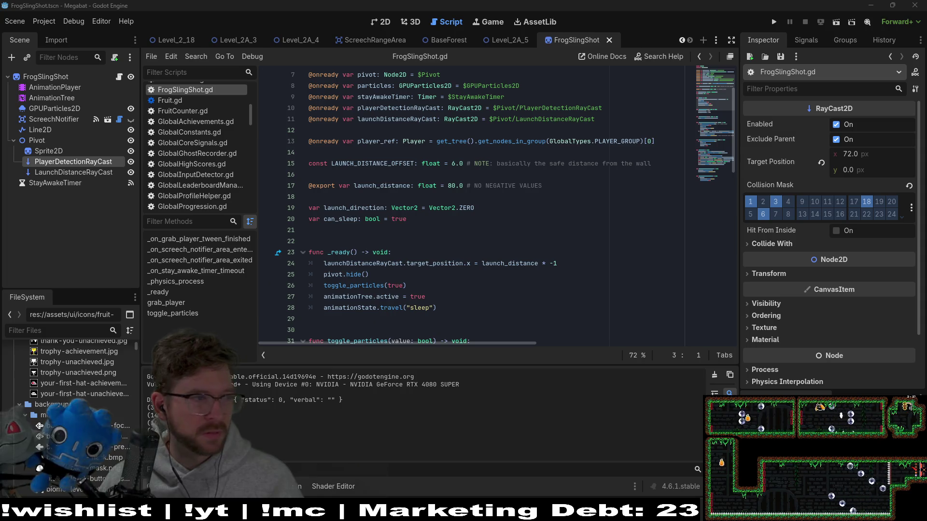
{"action": "left_click", "coordinate": [527, 141]}
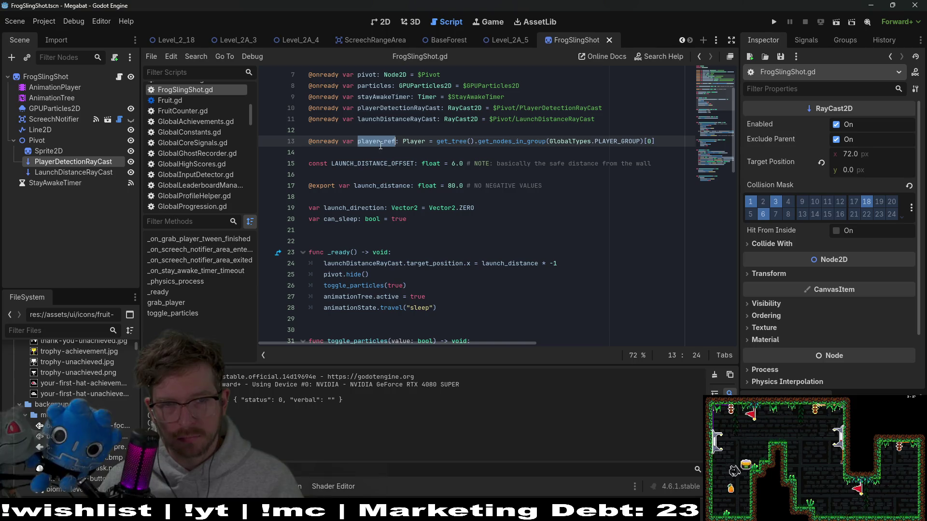
{"action": "scroll", "coordinate": [380, 145], "scroll_direction": "down", "scroll_amount": 3}
{"action": "left_click", "coordinate": [547, 197]}
{"action": "scroll", "coordinate": [547, 198], "scroll_direction": "up", "scroll_amount": 4}
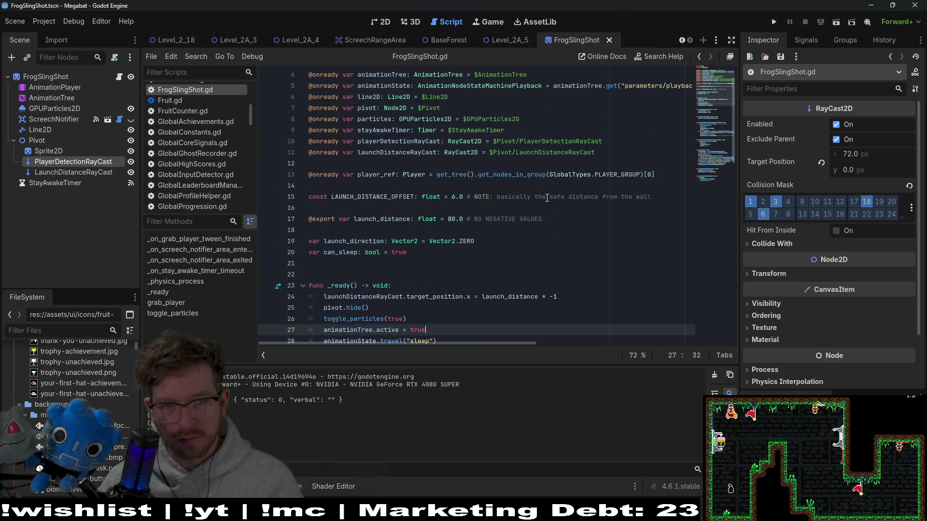
{"action": "scroll", "coordinate": [547, 198], "scroll_direction": "down", "scroll_amount": 3}
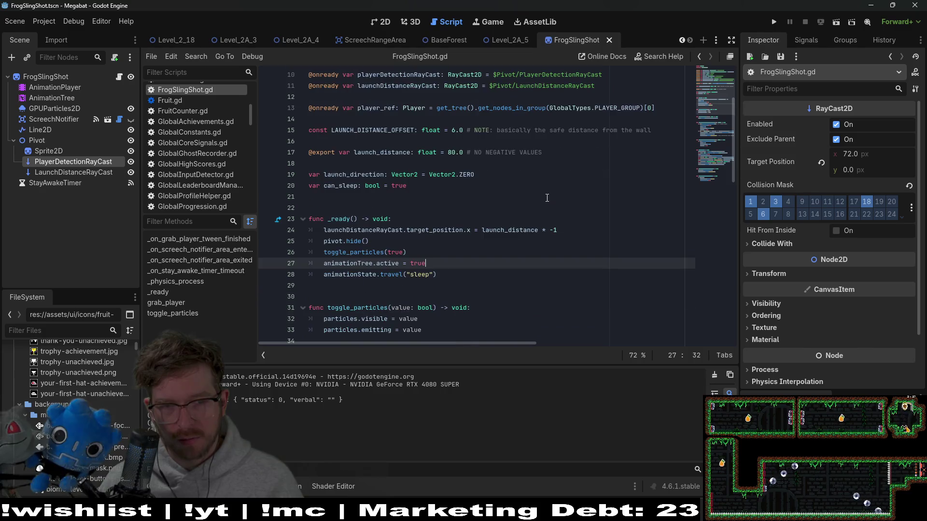
{"action": "left_click_drag", "start_coordinate": [446, 152], "coordinate": [459, 152]}
{"action": "type", "text": "80"}
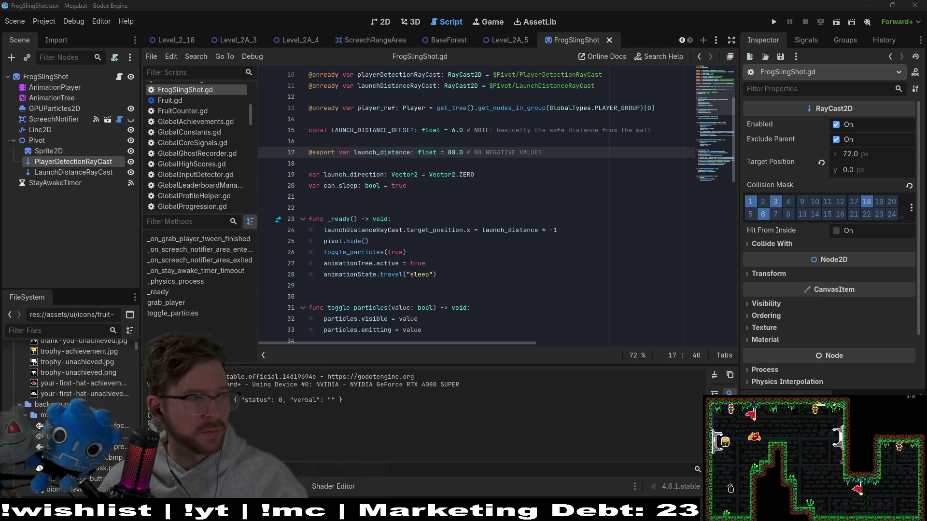
Change the launch_distance default on line 17 from 80.0 to 86.0 and save.
{"action": "left_click", "coordinate": [424, 152]}
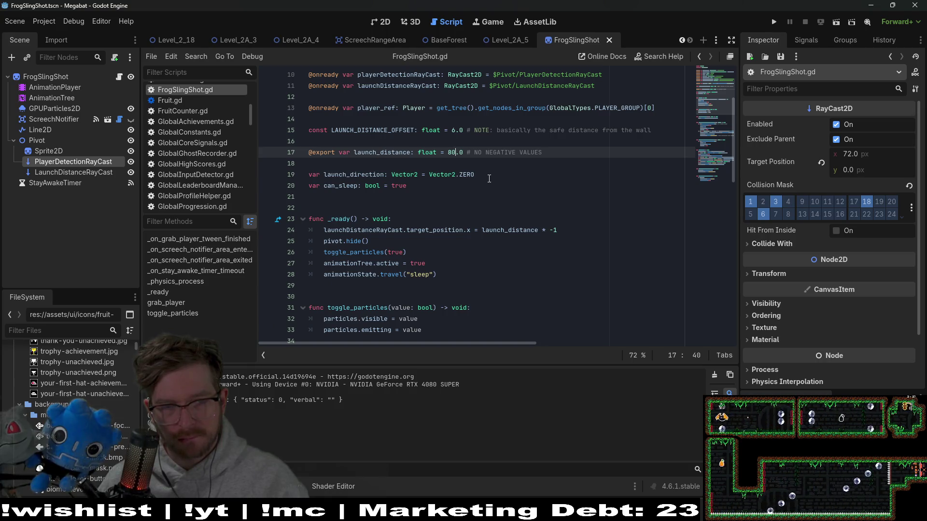
{"action": "key", "text": "BackSpace"}
{"action": "type", "text": "6"}
{"action": "key", "text": "ctrl+s"}
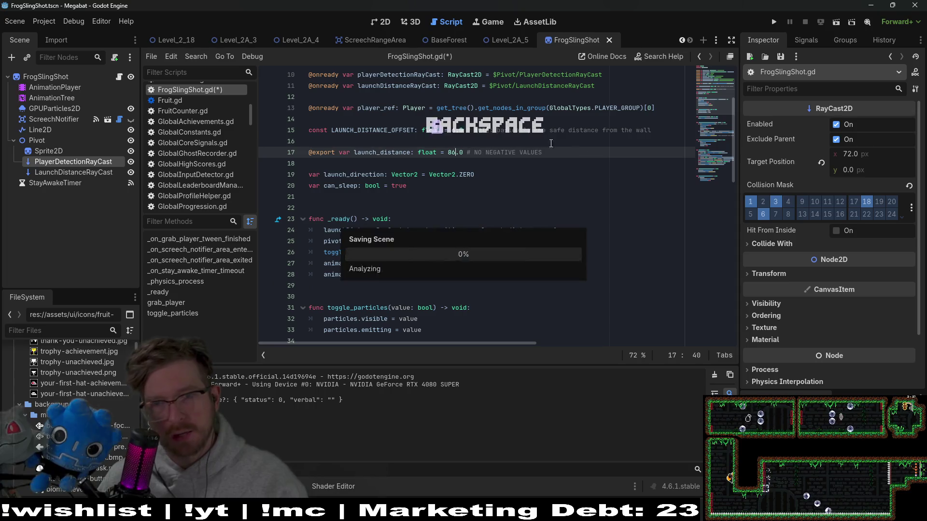
Run Level_2A_5 from its 2D view to playtest the new launch distance.
{"action": "left_click", "coordinate": [506, 40]}
{"action": "left_click", "coordinate": [372, 22]}
{"action": "left_click", "coordinate": [836, 23]}
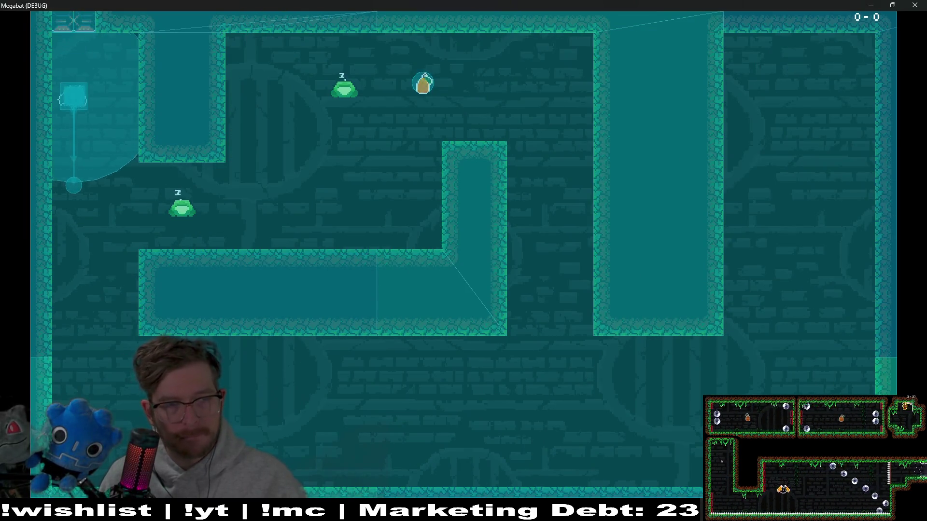
Fly the bat onto the lower and upper frogs to test their launches, then stop the game.
{"action": "key", "text": "Right"}
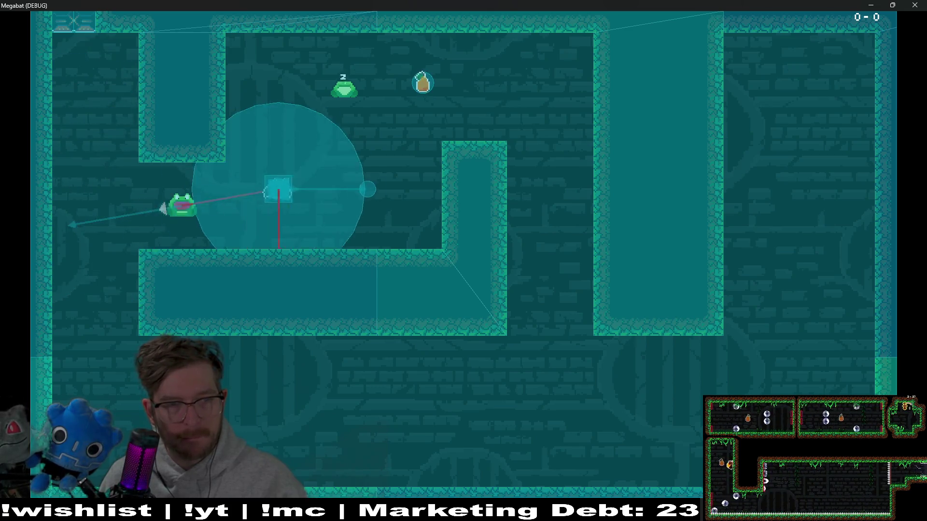
{"action": "key", "text": "Left"}
{"action": "key", "text": "Right"}
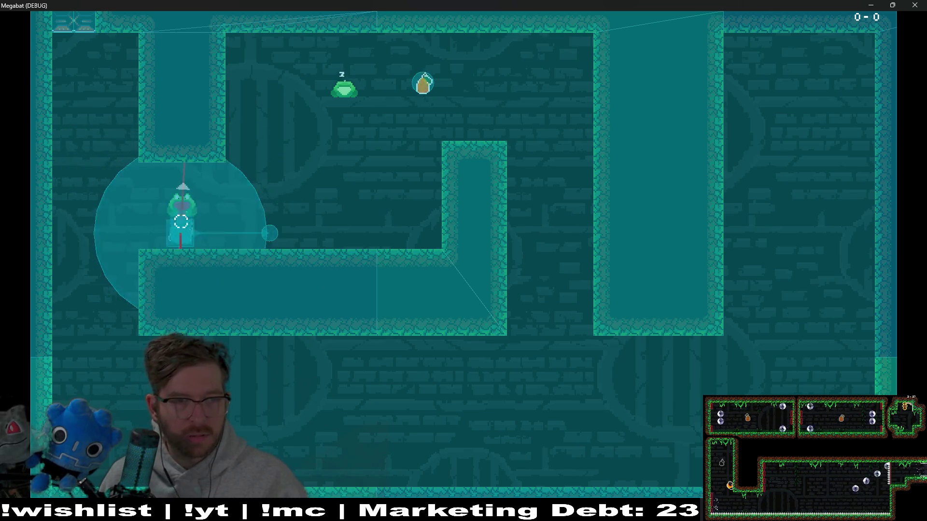
{"action": "key", "text": "Right"}
{"action": "key", "text": "Left"}
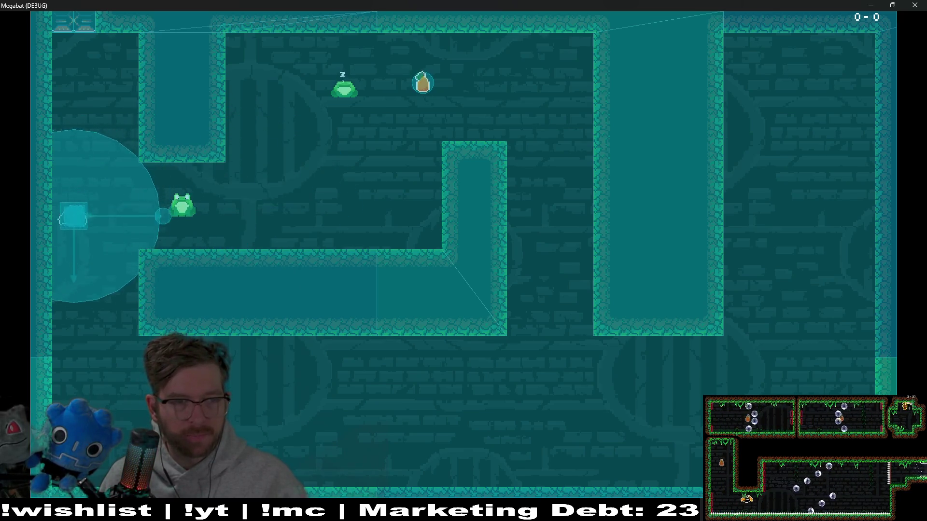
{"action": "key", "text": "Right"}
{"action": "key", "text": "Up"}
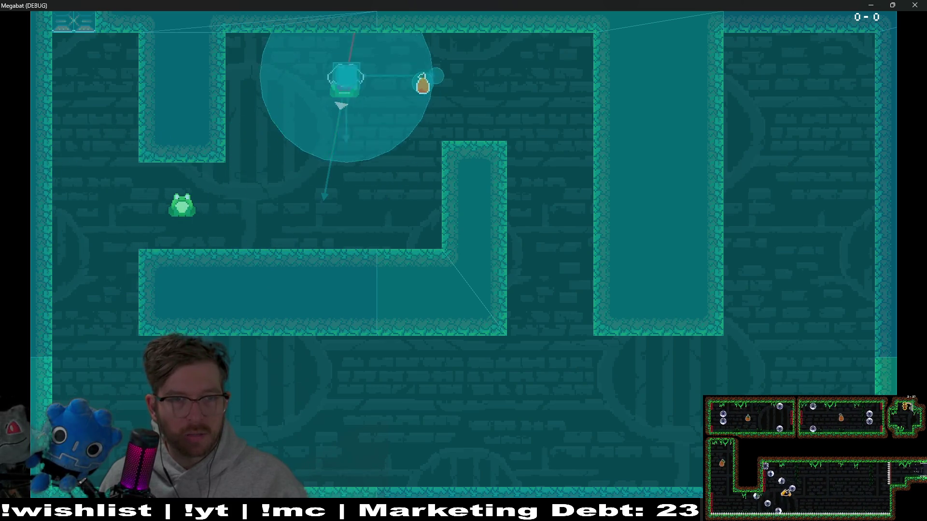
{"action": "key", "text": "Left"}
{"action": "key", "text": "Right"}
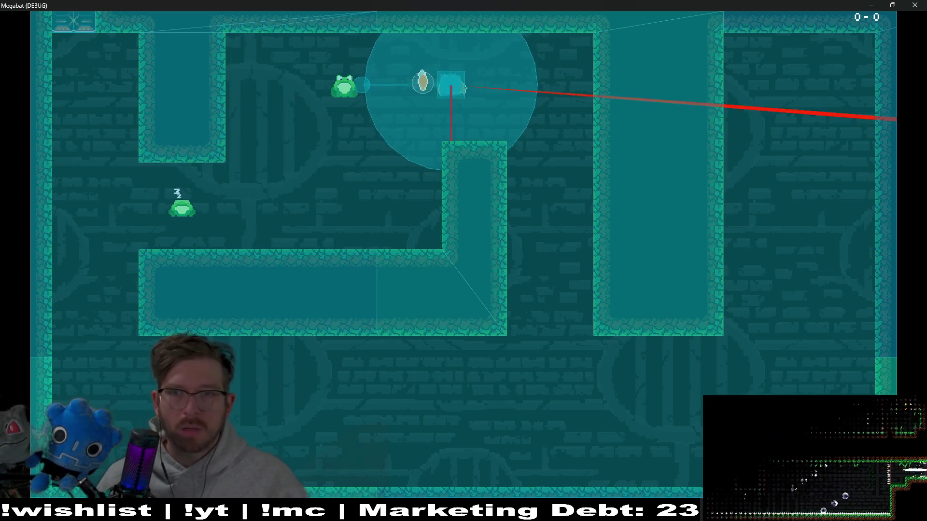
{"action": "key", "text": "F8"}
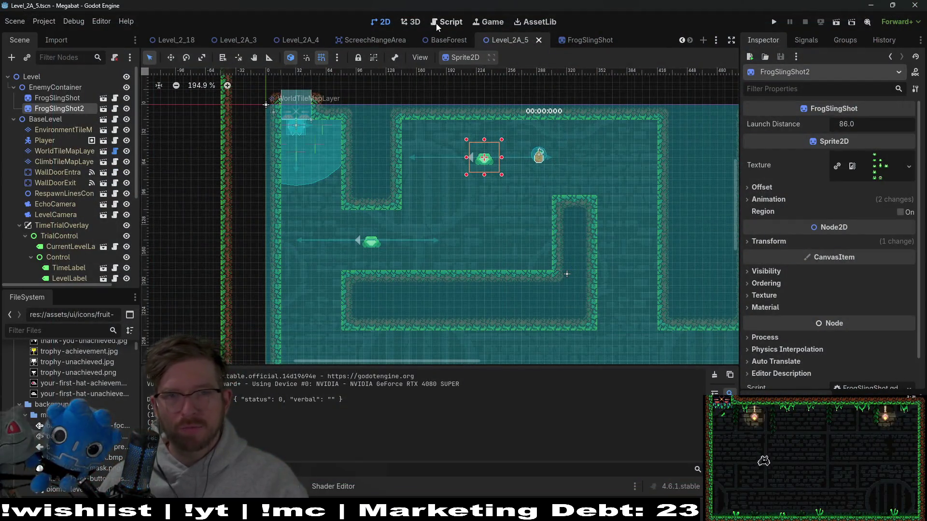
Shorten the launch tween duration on line 66 from 0.30 to 0.20.
{"action": "left_click", "coordinate": [436, 23]}
{"action": "scroll", "coordinate": [554, 232], "scroll_direction": "down", "scroll_amount": 10}
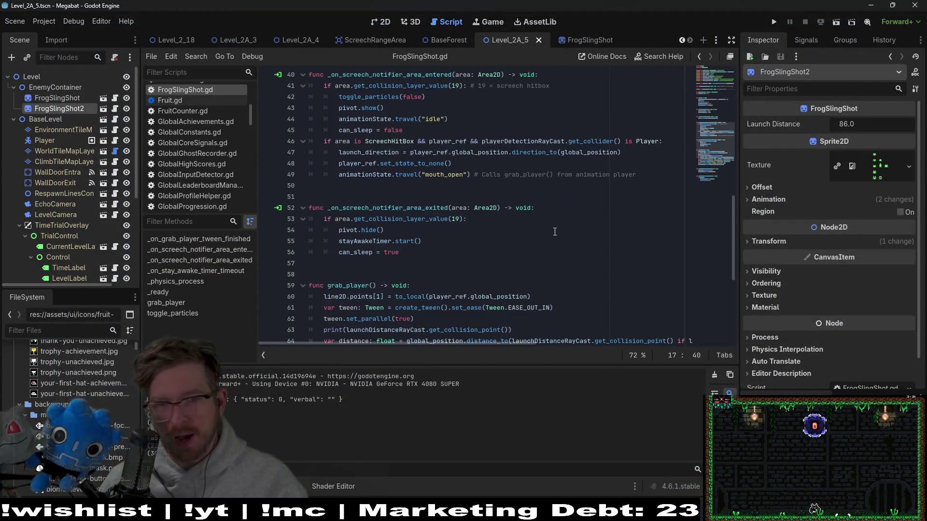
{"action": "scroll", "coordinate": [555, 232], "scroll_direction": "down", "scroll_amount": 2}
{"action": "left_click_drag", "start_coordinate": [522, 344], "coordinate": [670, 331]}
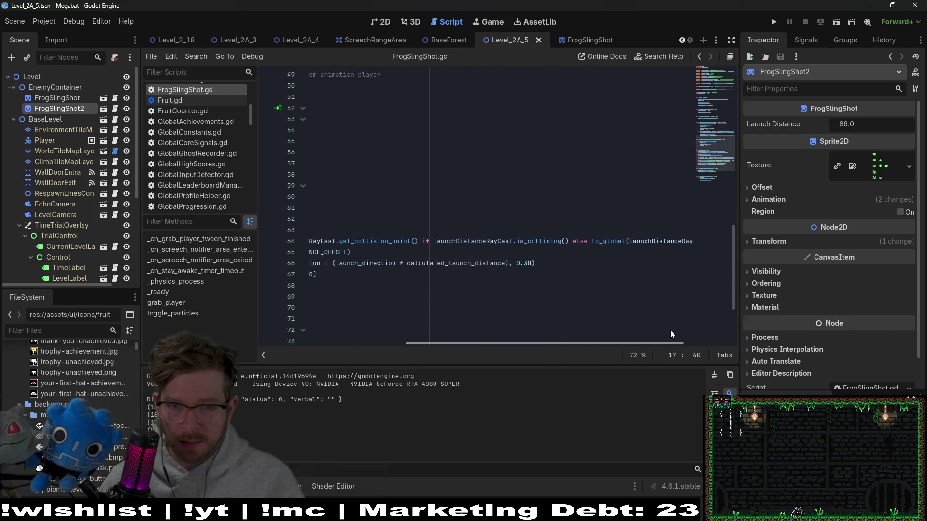
{"action": "left_click", "coordinate": [531, 263]}
{"action": "key", "text": "BackSpace"}
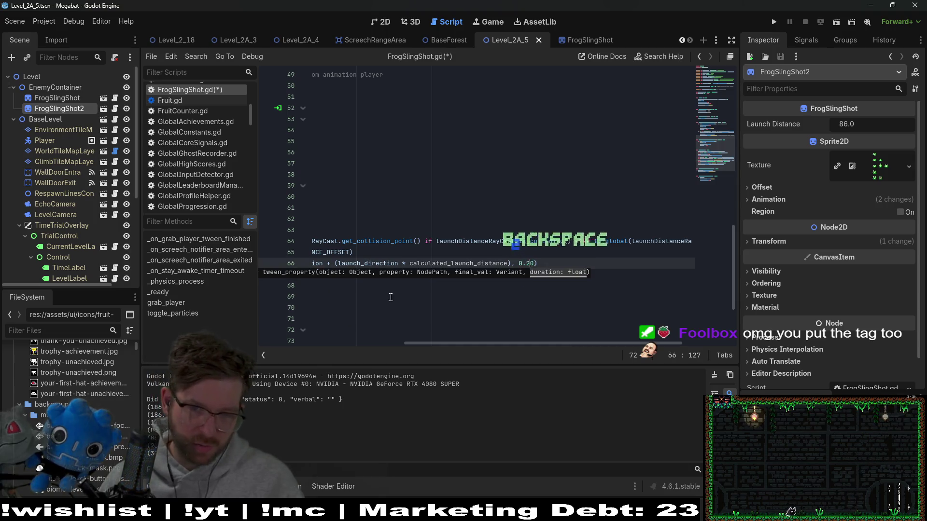
{"action": "left_click", "coordinate": [410, 321]}
Shorten the line tween on line 68 from 0.15 to 0.1, save, and playtest the level.
{"action": "left_click", "coordinate": [533, 285]}
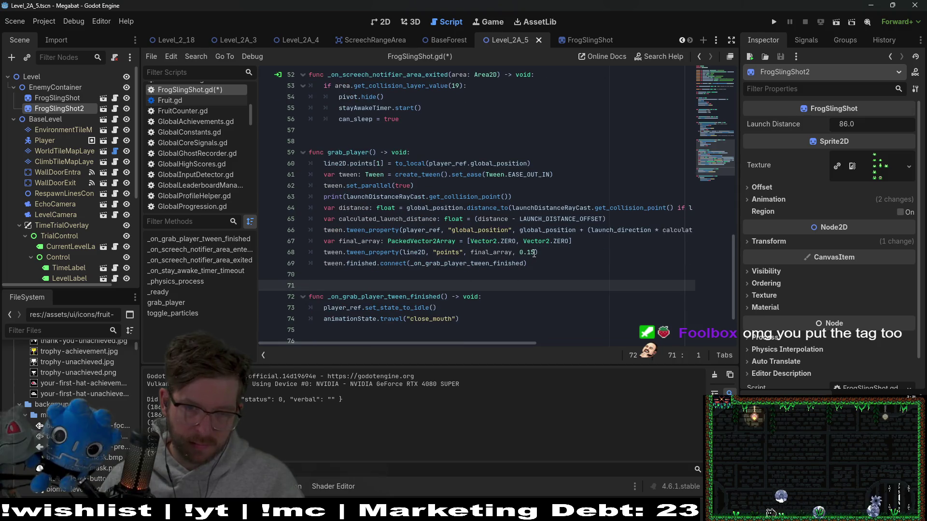
{"action": "scroll", "coordinate": [536, 270], "scroll_direction": "down", "scroll_amount": 1}
{"action": "key", "text": "BackSpace"}
{"action": "type", "text": "0"}
{"action": "key", "text": "ctrl+s"}
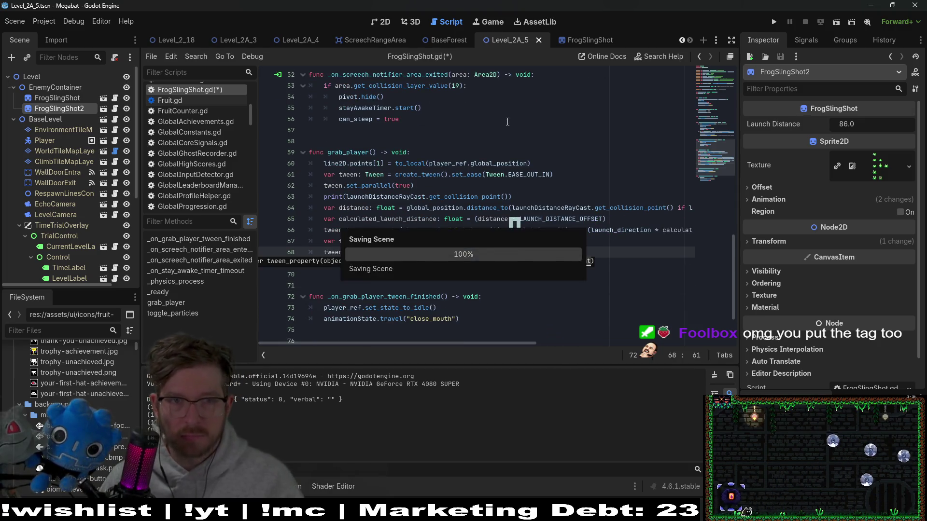
{"action": "left_click", "coordinate": [389, 24]}
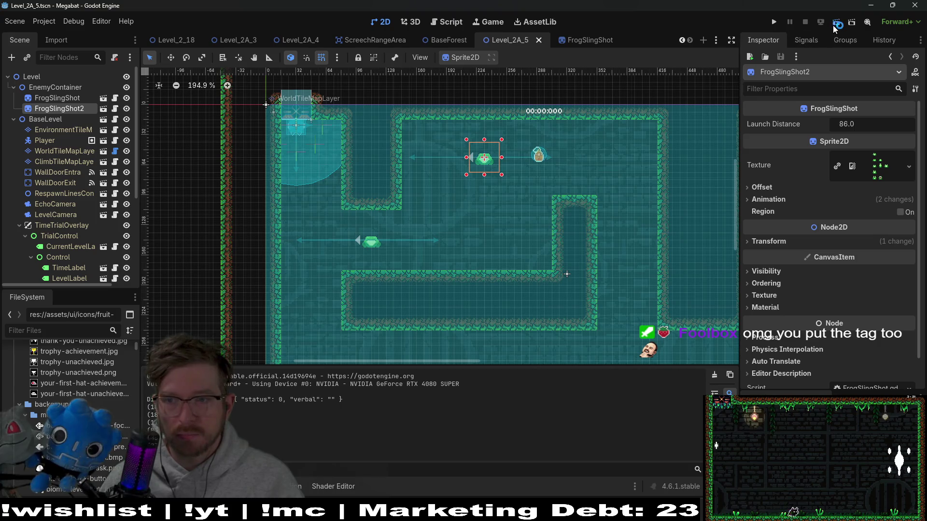
{"action": "left_click", "coordinate": [833, 25]}
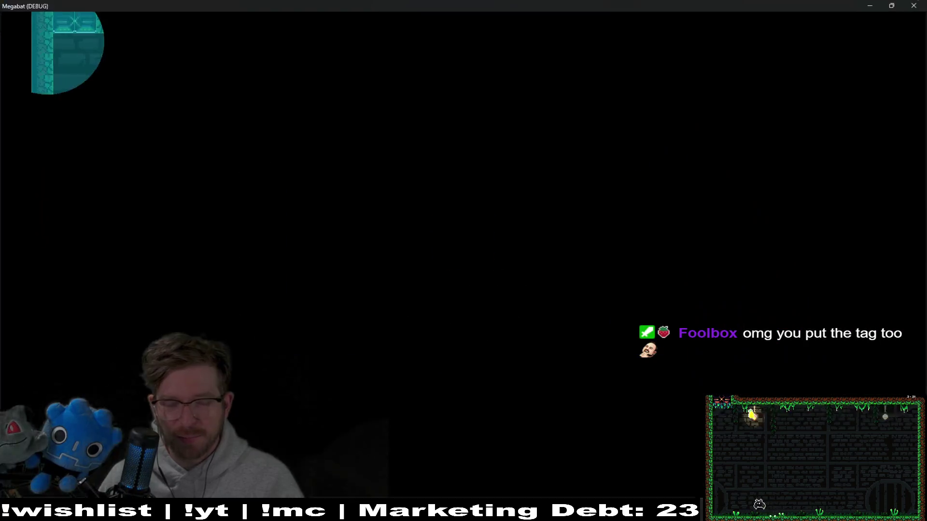
{"action": "key", "text": "space"}
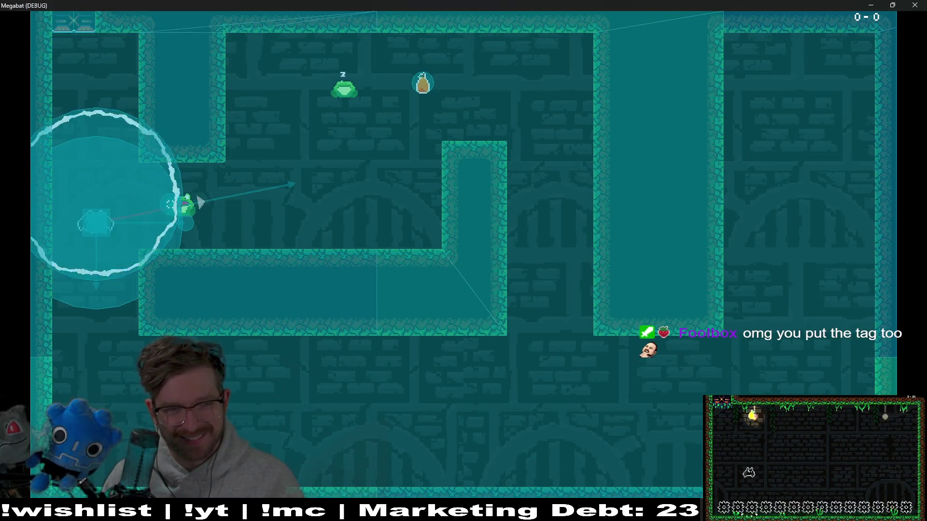
{"action": "key", "text": "Right"}
{"action": "key", "text": "Left"}
{"action": "key", "text": "space"}
{"action": "key", "text": "Right"}
{"action": "key", "text": "Left"}
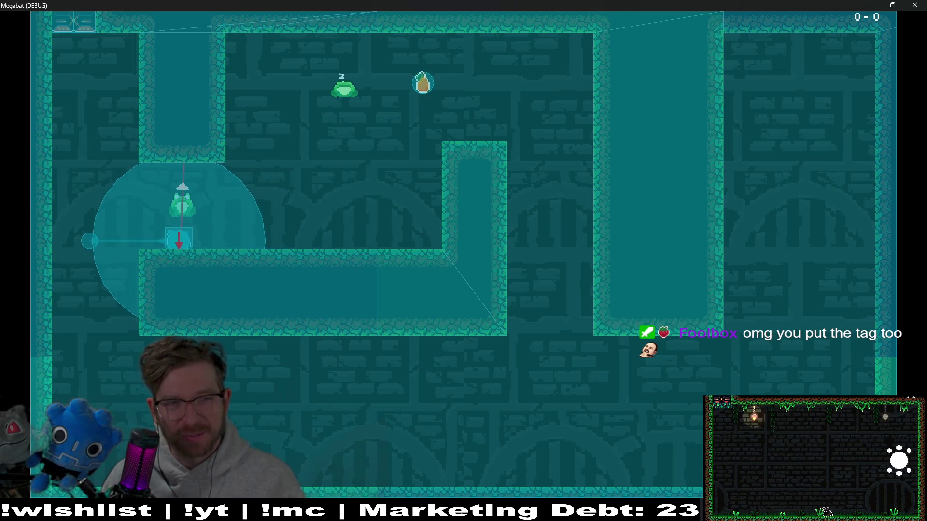
{"action": "key", "text": "space"}
{"action": "key", "text": "Up"}
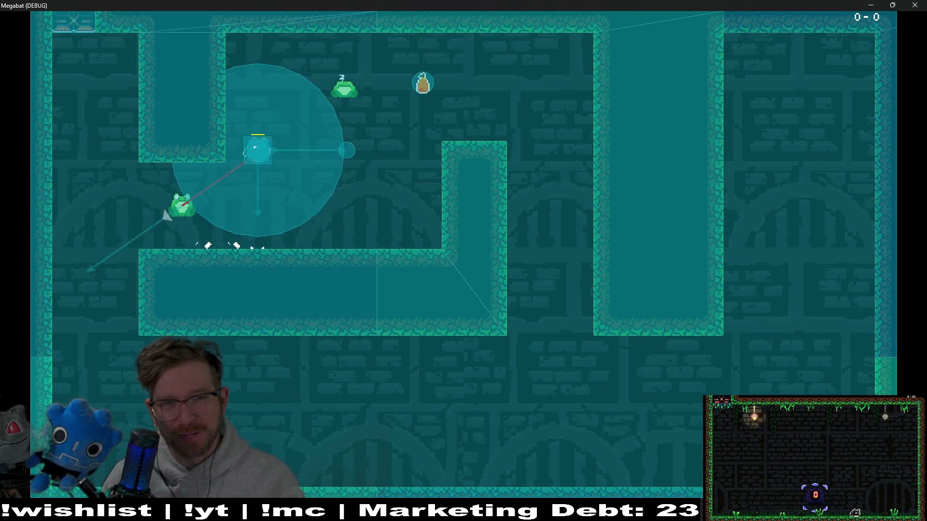
{"action": "key", "text": "Right"}
{"action": "key", "text": "space"}
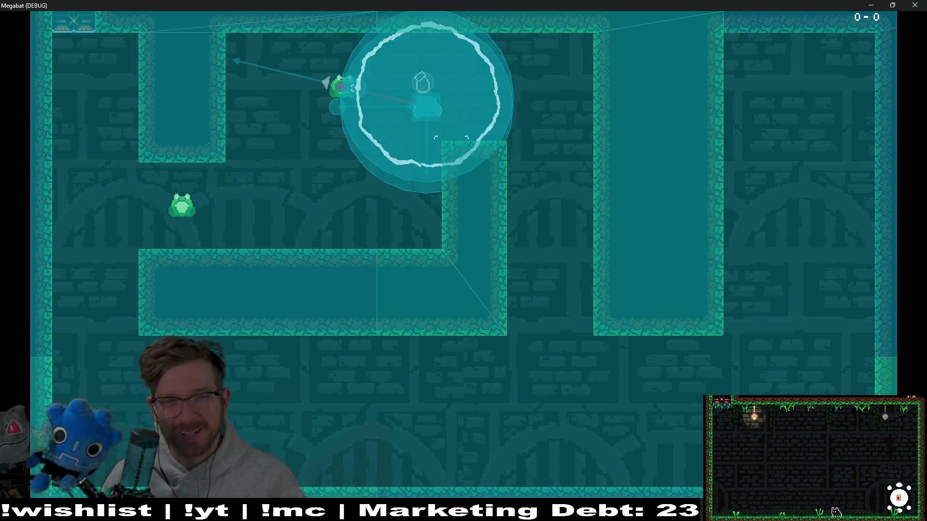
{"action": "key", "text": "Left"}
{"action": "key", "text": "Right"}
{"action": "key", "text": "space"}
{"action": "key", "text": "Left"}
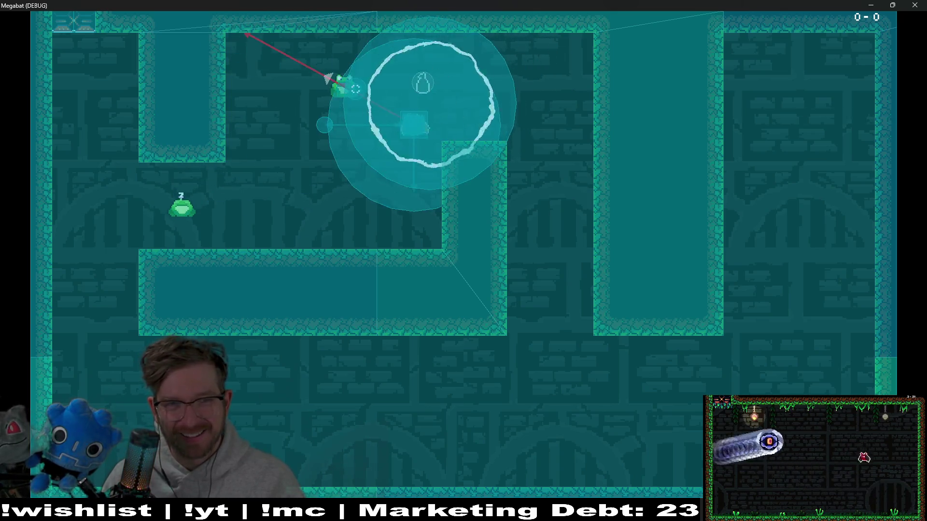
{"action": "key", "text": "Right"}
{"action": "key", "text": "Right"}
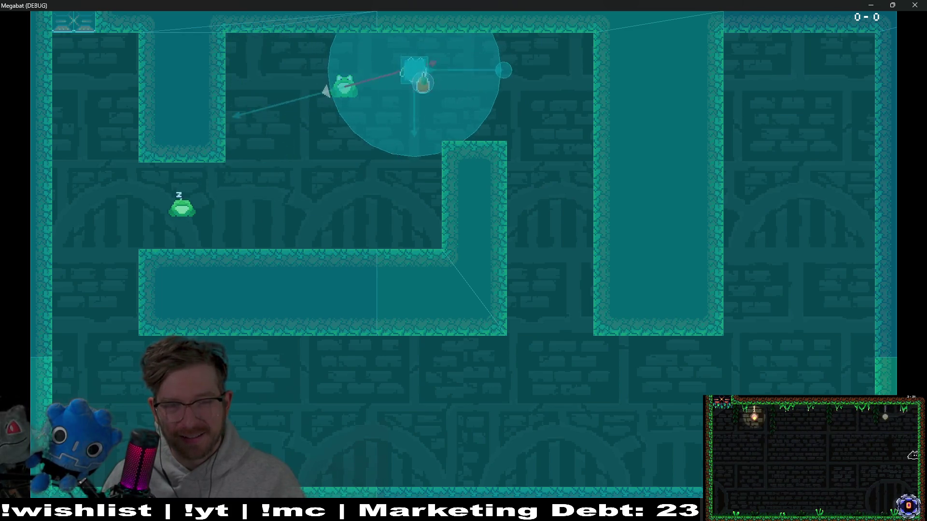
{"action": "key", "text": "F8"}
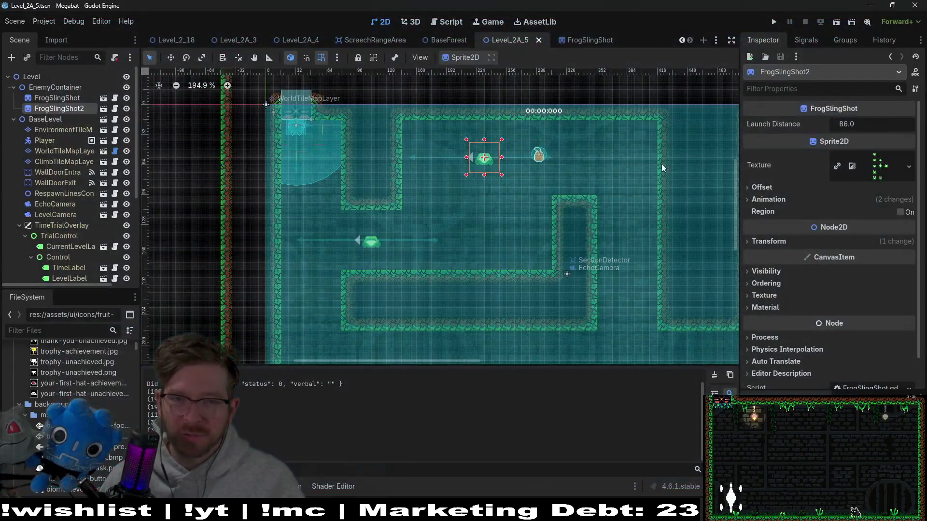
{"action": "left_click", "coordinate": [445, 23]}
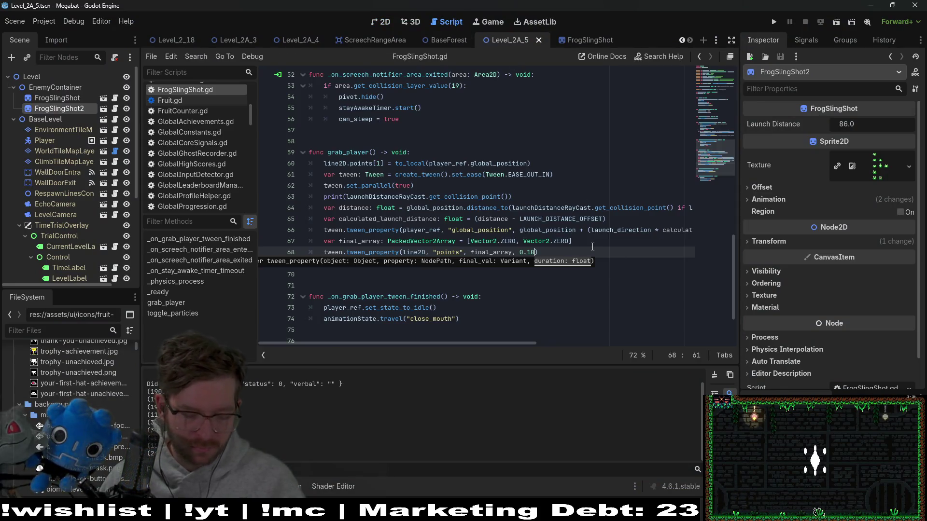
Set the line tween to 0.125 and the launch tween to 0.25, then playtest the level.
{"action": "key", "text": "BackSpace"}
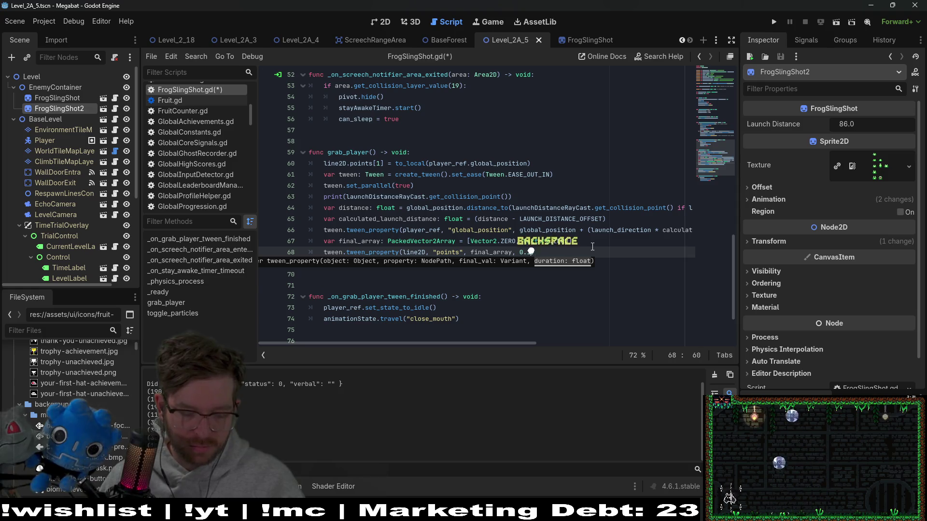
{"action": "type", "text": "25"}
{"action": "left_click_drag", "start_coordinate": [662, 230], "coordinate": [693, 231]}
{"action": "left_click", "coordinate": [679, 231]}
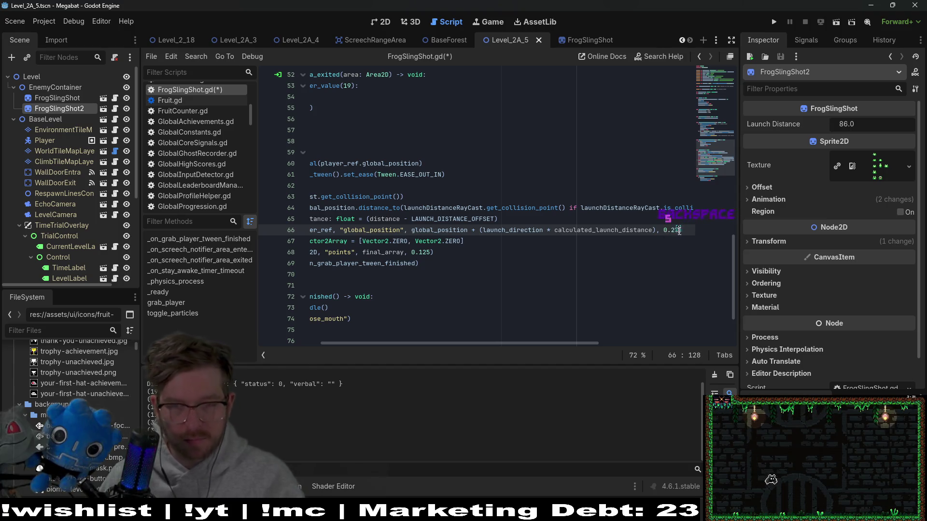
{"action": "left_click", "coordinate": [380, 21]}
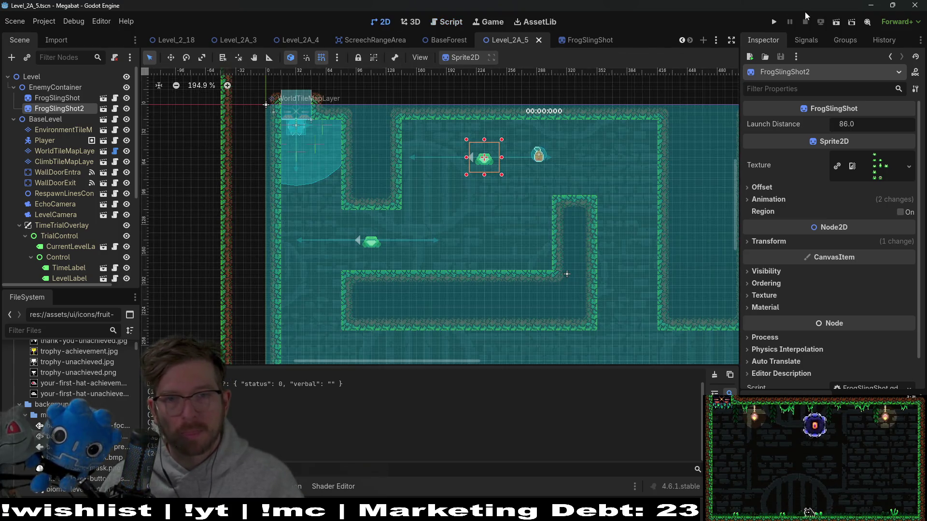
{"action": "left_click", "coordinate": [835, 22]}
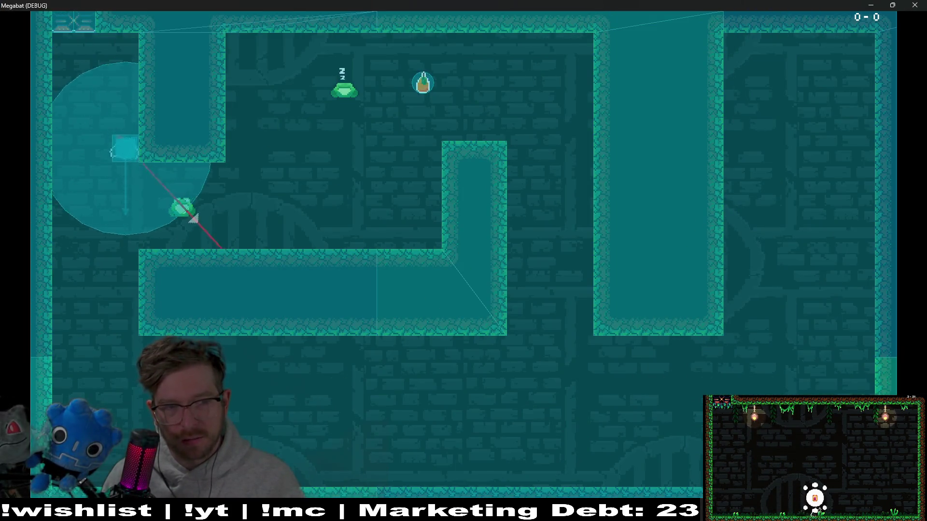
Test the lower frog's launch in the running game, then close the playtest window.
{"action": "key", "text": "space"}
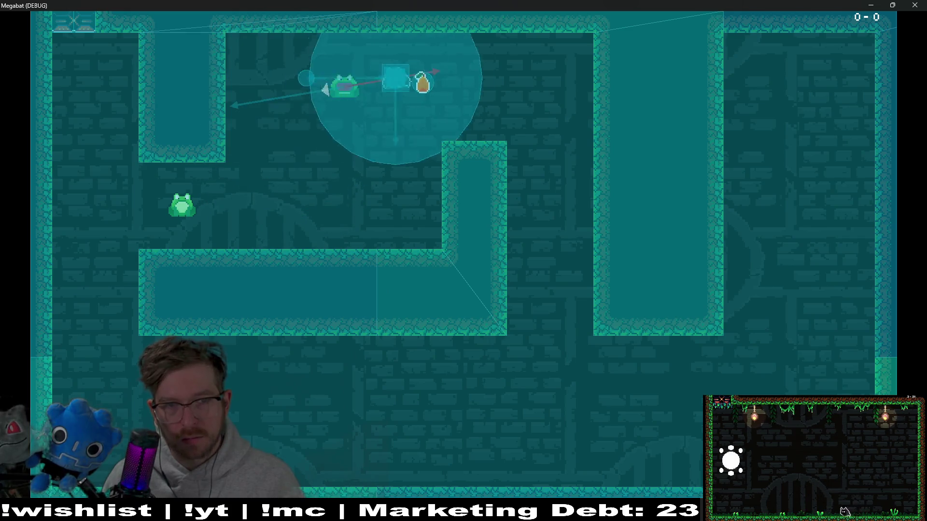
{"action": "key", "text": "space"}
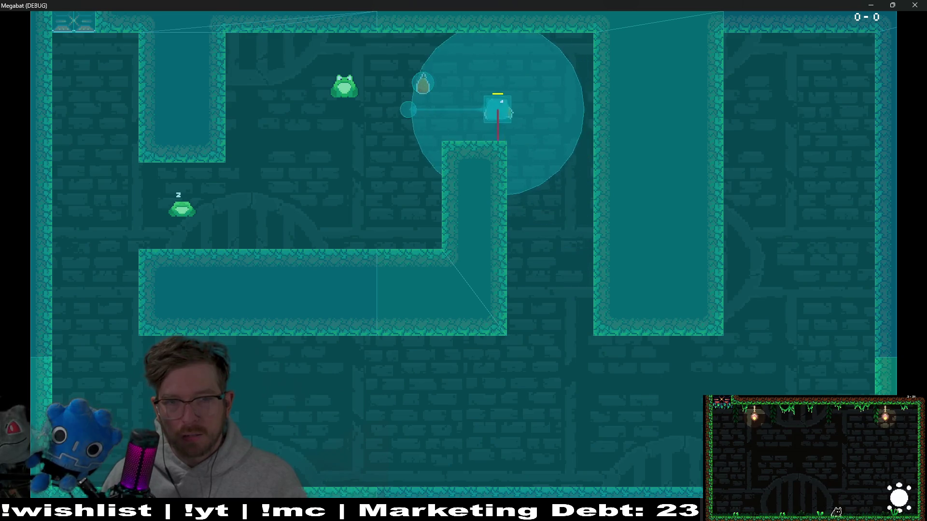
{"action": "left_click", "coordinate": [919, 5]}
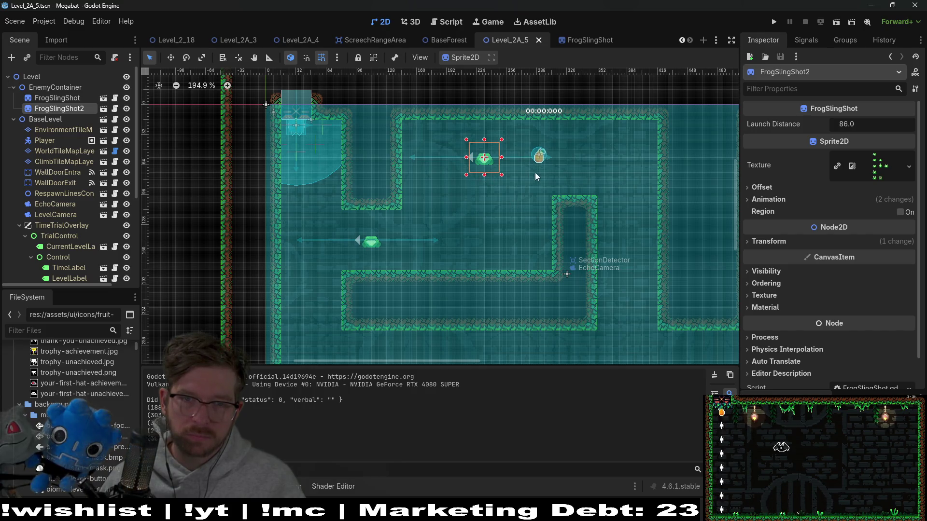
Move FrogSlingShot2 to sit just right of the upper pickup.
{"action": "key", "text": "w"}
{"action": "left_click_drag", "start_coordinate": [494, 159], "coordinate": [554, 155]}
{"action": "scroll", "coordinate": [554, 156], "scroll_direction": "up", "scroll_amount": 3}
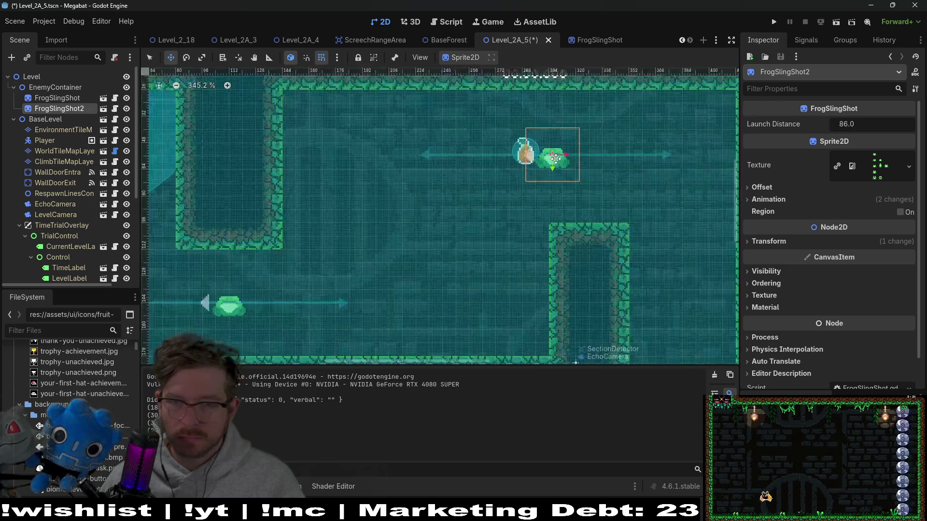
{"action": "scroll", "coordinate": [555, 159], "scroll_direction": "up", "scroll_amount": 2}
{"action": "scroll", "coordinate": [505, 170], "scroll_direction": "right", "scroll_amount": 3}
{"action": "left_click_drag", "start_coordinate": [455, 160], "coordinate": [465, 161]}
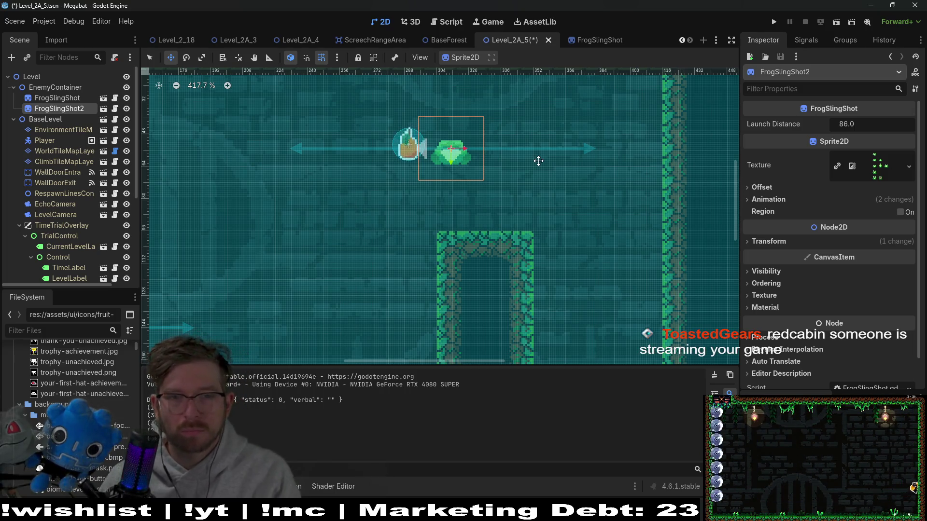
{"action": "key", "text": "Left"}
{"action": "key", "text": "Left"}
{"action": "key", "text": "Left"}
{"action": "key", "text": "Left"}
{"action": "key", "text": "Left"}
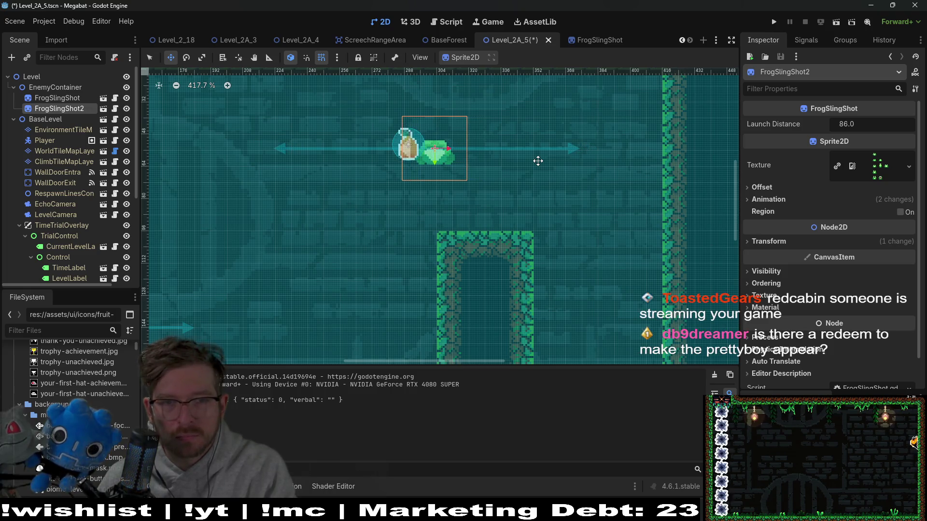
{"action": "scroll", "coordinate": [537, 163], "scroll_direction": "down", "scroll_amount": 4}
Duplicate it as FrogSlingShot3 right of the central pillar, nudge it up, then save and playtest.
{"action": "key", "text": "ctrl+d"}
{"action": "mouse_move", "coordinate": [506, 170]}
{"action": "left_mouse_down"}
{"action": "mouse_move", "coordinate": [560, 216]}
{"action": "mouse_move", "coordinate": [568, 248]}
{"action": "mouse_move", "coordinate": [580, 251]}
{"action": "left_mouse_up"}
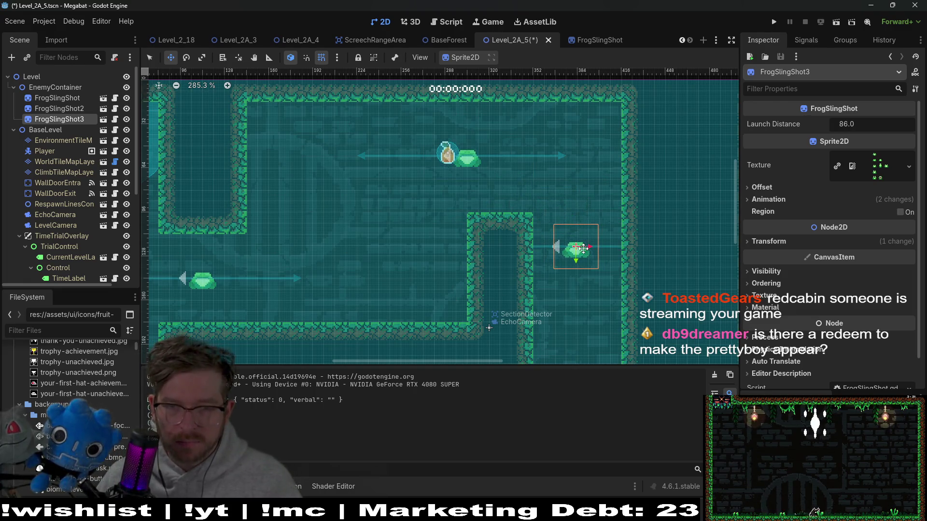
{"action": "scroll", "coordinate": [581, 249], "scroll_direction": "up", "scroll_amount": 3}
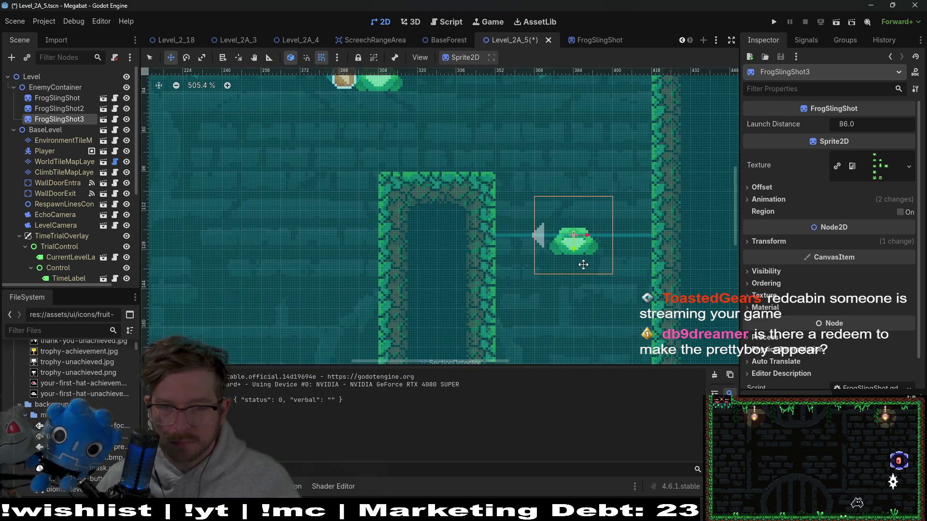
{"action": "scroll", "coordinate": [583, 178], "scroll_direction": "down", "scroll_amount": 4}
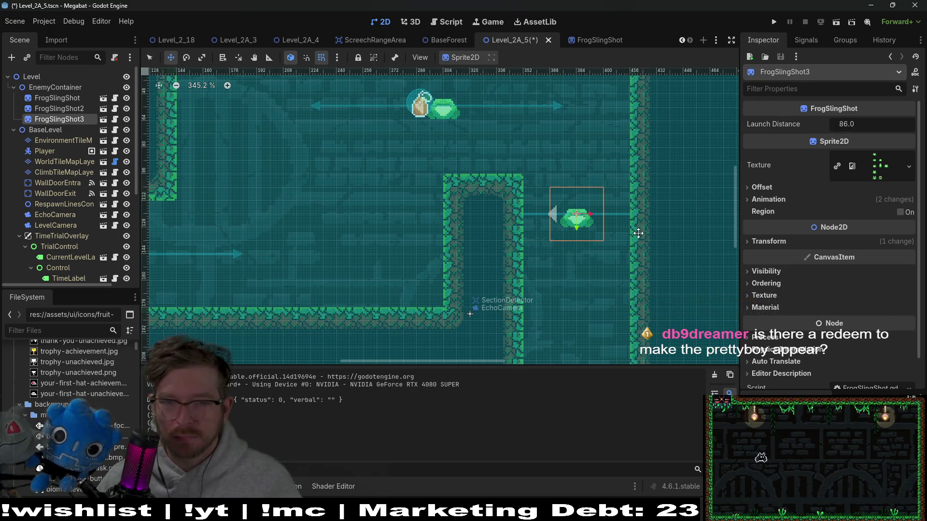
{"action": "key", "text": "Up"}
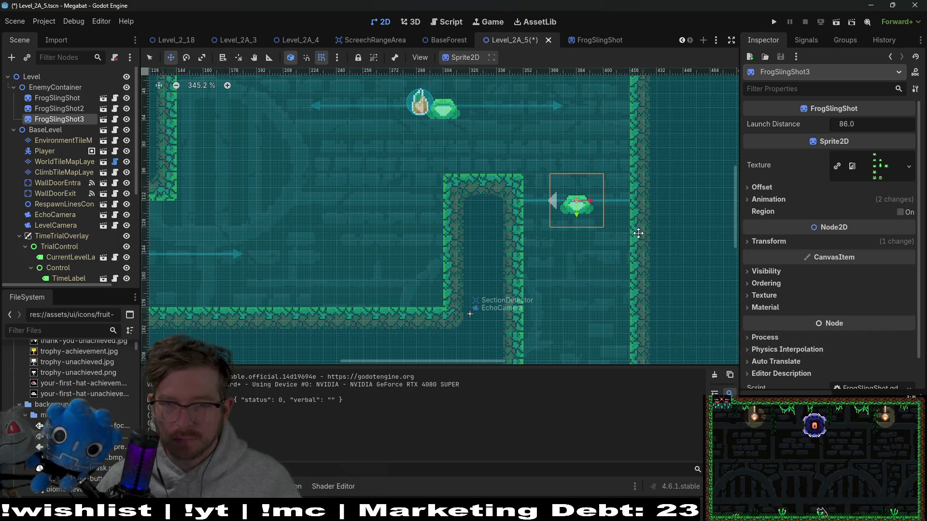
{"action": "left_click", "coordinate": [839, 24]}
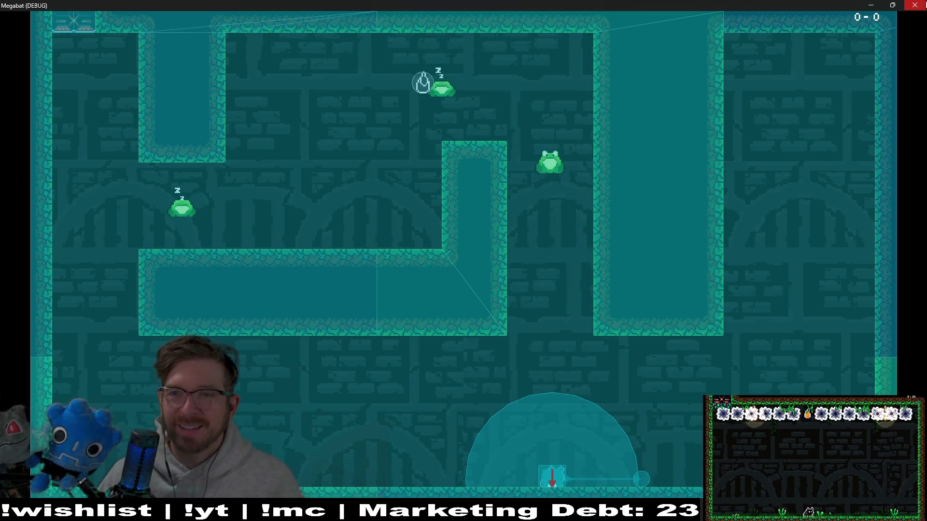
{"action": "key", "text": "Escape"}
{"action": "scroll", "coordinate": [576, 274], "scroll_direction": "down", "scroll_amount": 2}
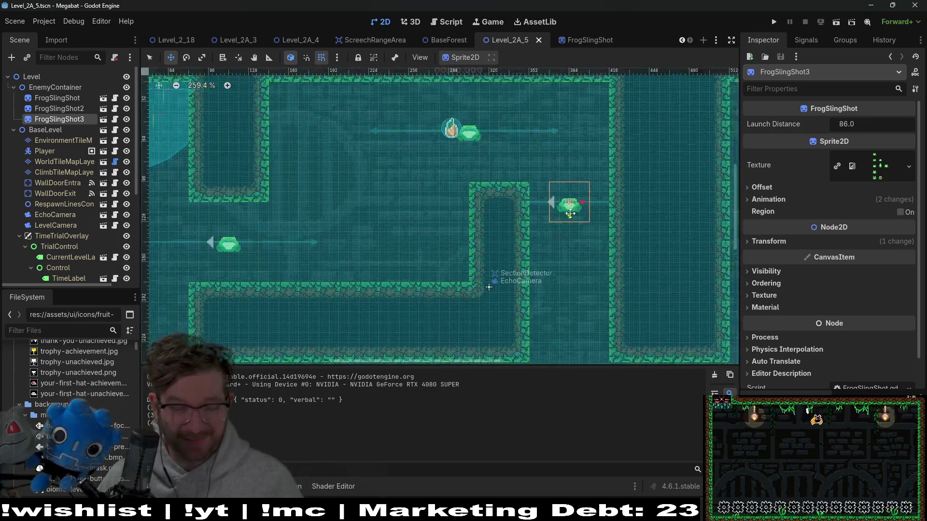
Duplicate the slingshot as FrogSlingShot4 and move it down into the lower corridor.
{"action": "key", "text": "ctrl+d"}
{"action": "left_click_drag", "start_coordinate": [497, 104], "coordinate": [502, 242]}
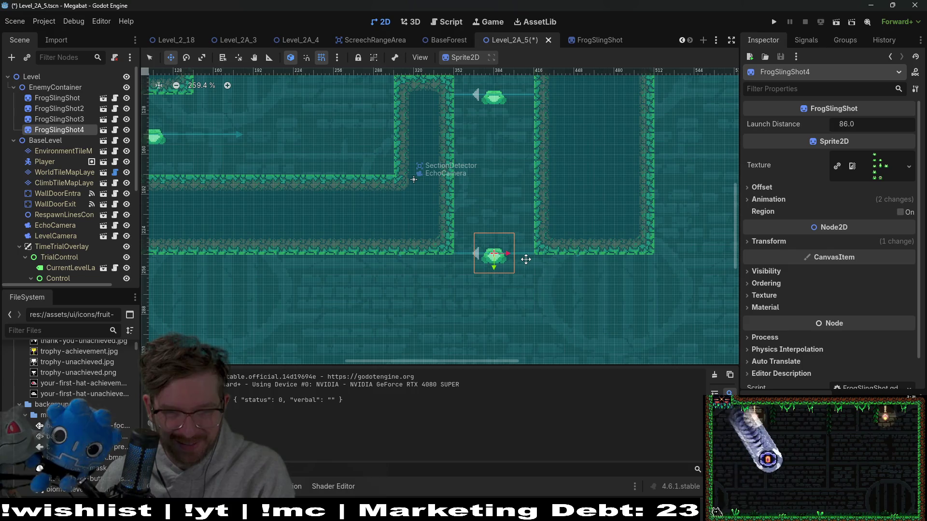
{"action": "scroll", "coordinate": [525, 277], "scroll_direction": "down", "scroll_amount": 4}
{"action": "scroll", "coordinate": [528, 251], "scroll_direction": "up", "scroll_amount": 1}
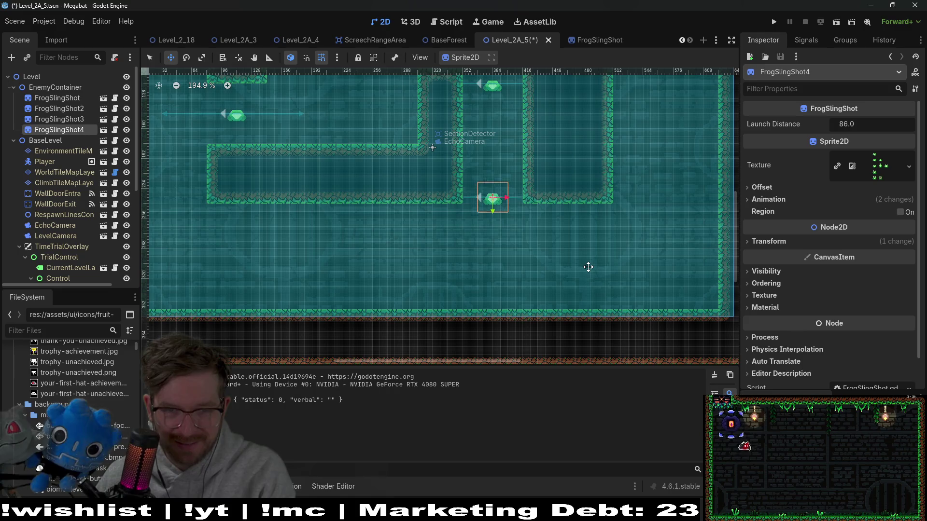
{"action": "scroll", "coordinate": [520, 191], "scroll_direction": "up", "scroll_amount": 10}
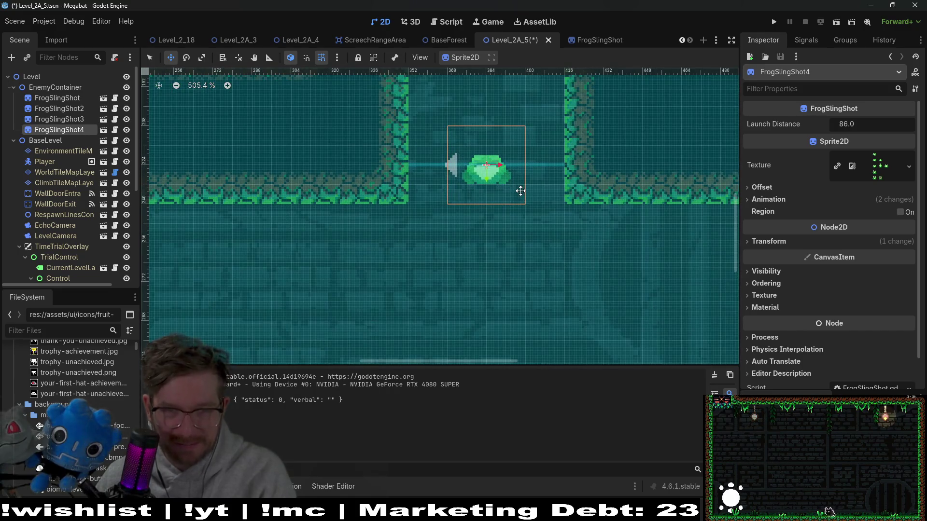
{"action": "scroll", "coordinate": [520, 191], "scroll_direction": "down", "scroll_amount": 13}
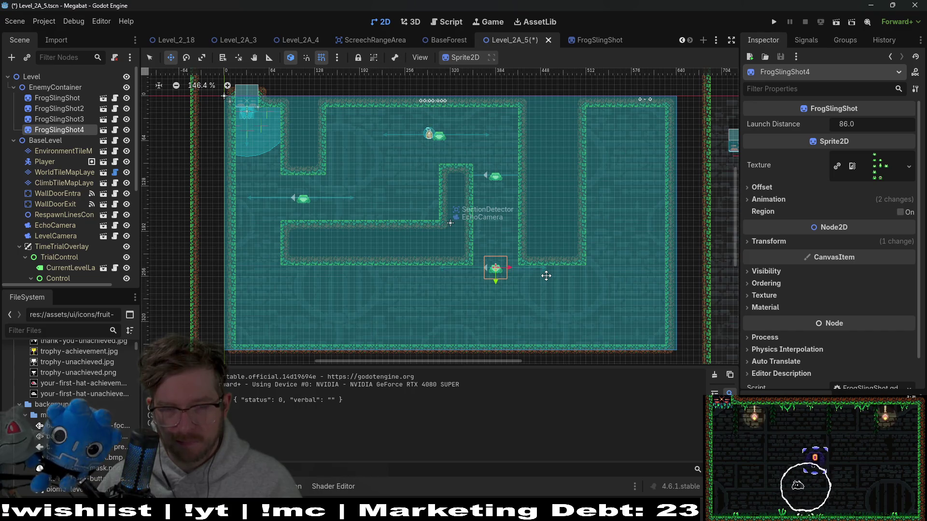
{"action": "scroll", "coordinate": [546, 276], "scroll_direction": "up", "scroll_amount": 5}
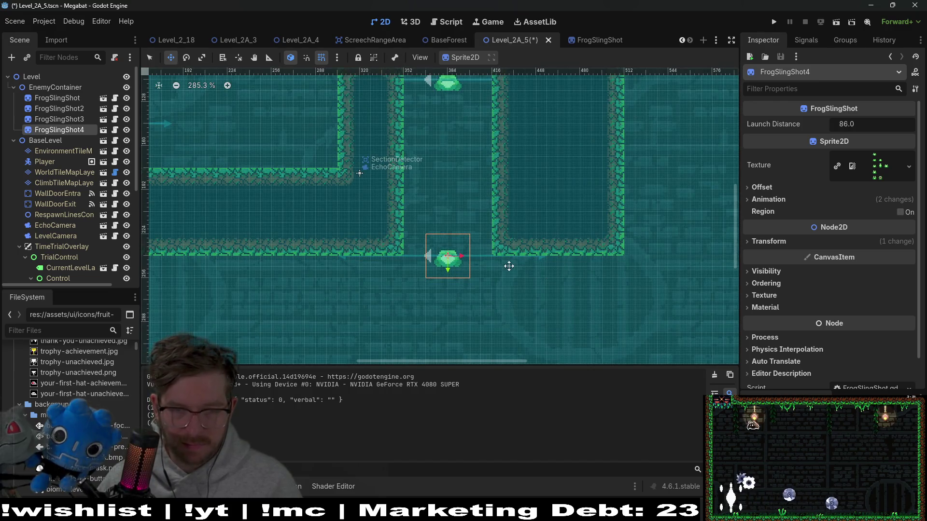
{"action": "scroll", "coordinate": [509, 266], "scroll_direction": "down", "scroll_amount": 4}
Add FrogSlingShot5 near the bottom floor and playtest the level.
{"action": "key", "text": "ctrl+d"}
{"action": "left_click_drag", "start_coordinate": [433, 205], "coordinate": [503, 266]}
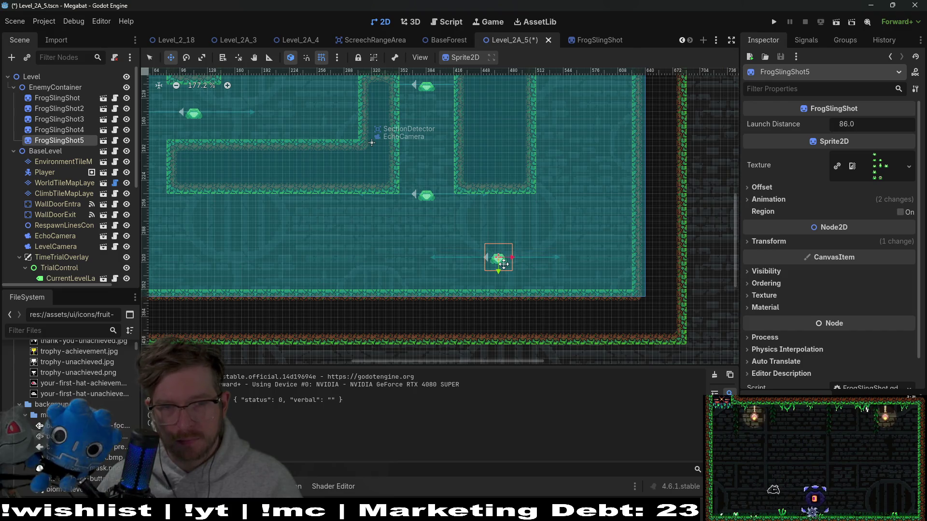
{"action": "left_click", "coordinate": [839, 25]}
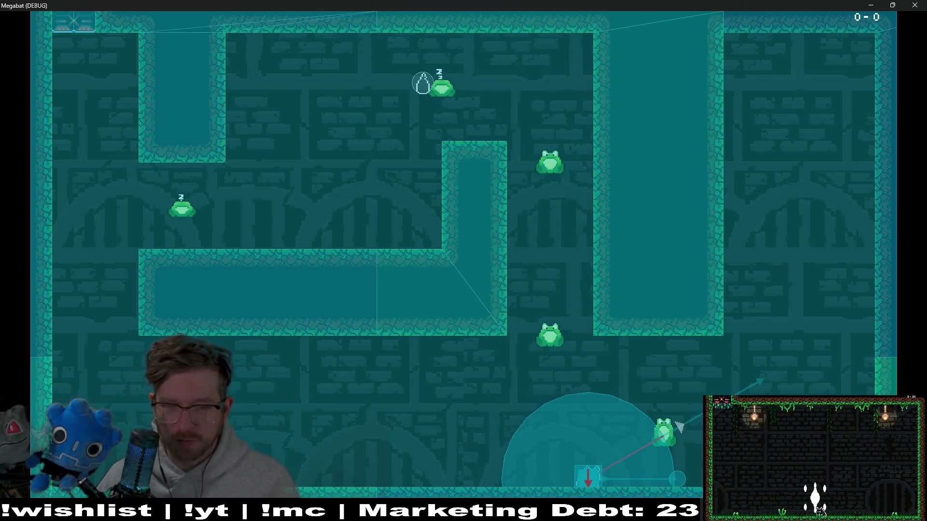
{"action": "left_click", "coordinate": [920, 8]}
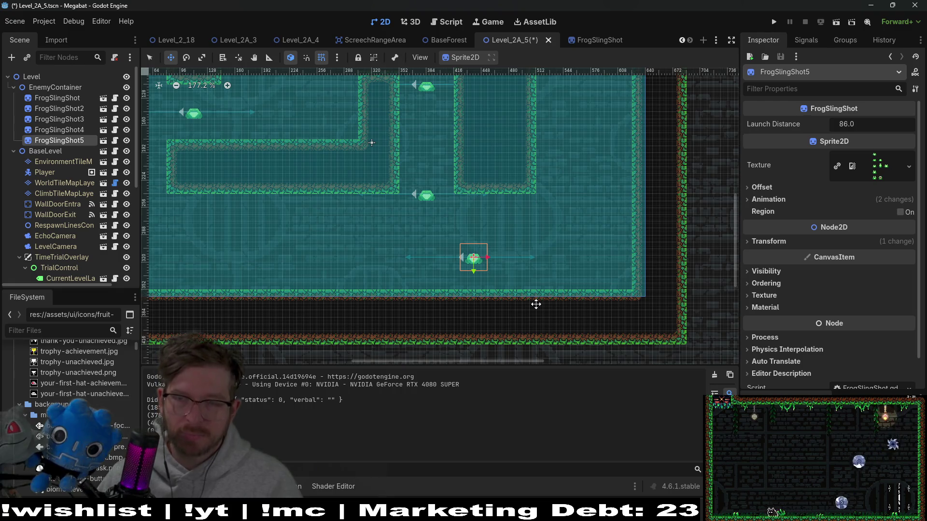
Save and rerun Level_2A_5, close the playtest window, and look at the Debug menu.
{"action": "left_click", "coordinate": [836, 24]}
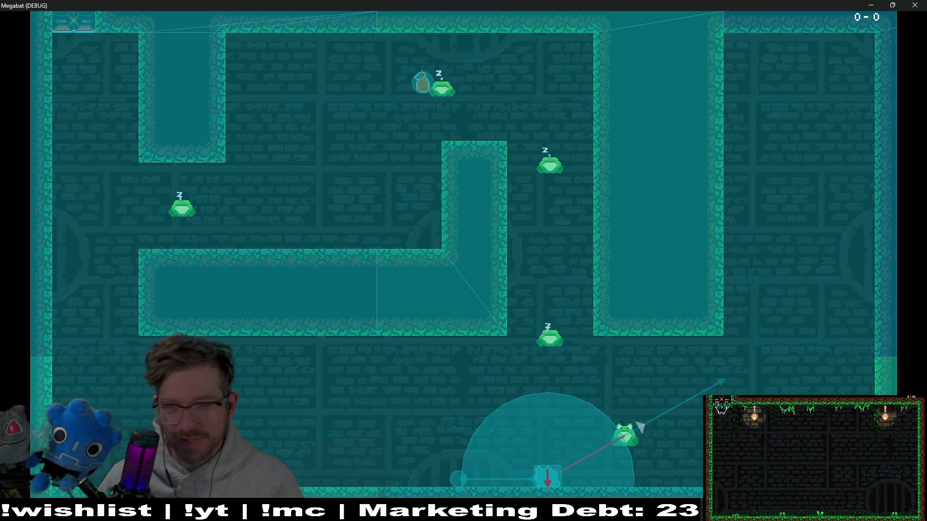
{"action": "left_click", "coordinate": [916, 5]}
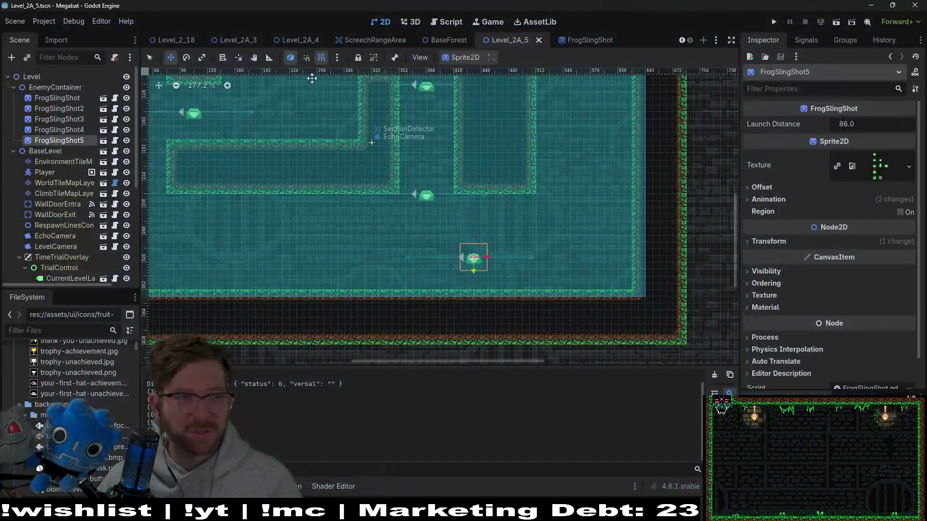
{"action": "left_click", "coordinate": [73, 22]}
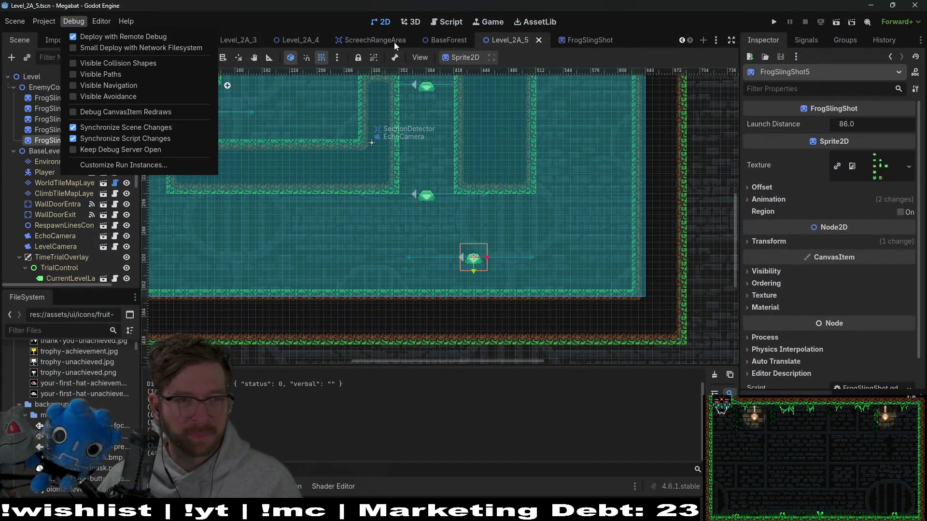
Dismiss the Debug menu and open Gamedle's Cover art puzzle in the browser.
{"action": "left_click", "coordinate": [399, 4]}
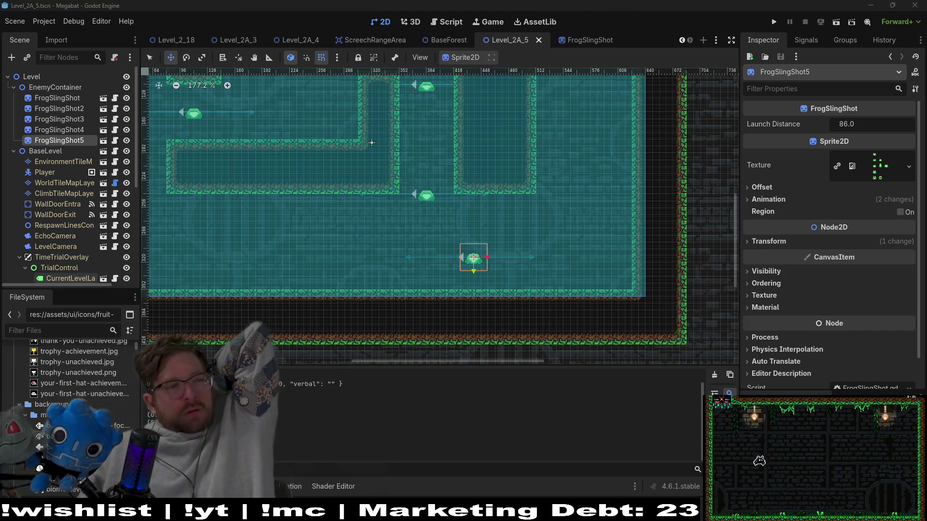
{"action": "key", "text": "alt+Tab"}
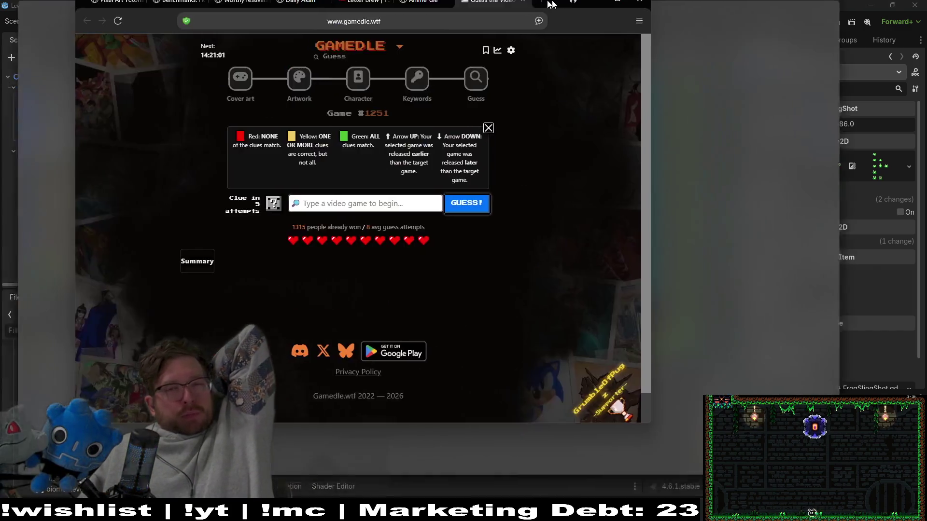
{"action": "left_click", "coordinate": [336, 97]}
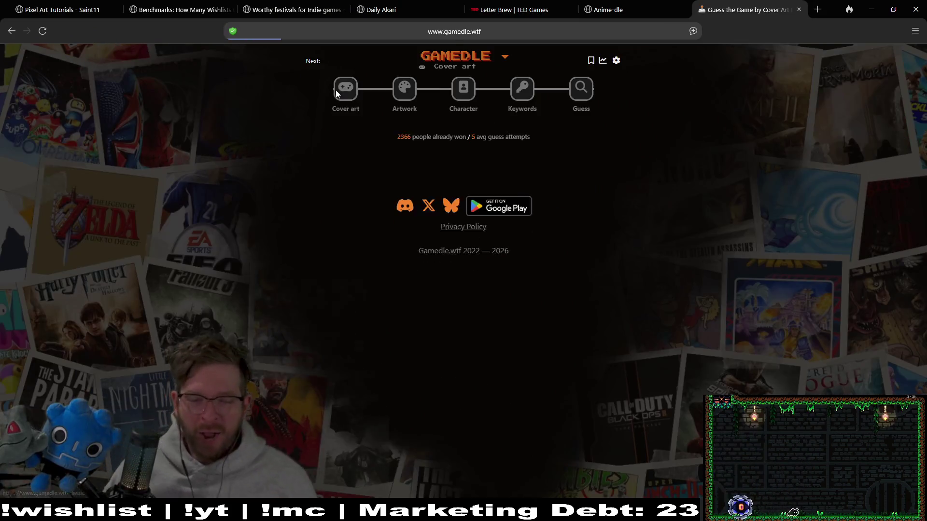
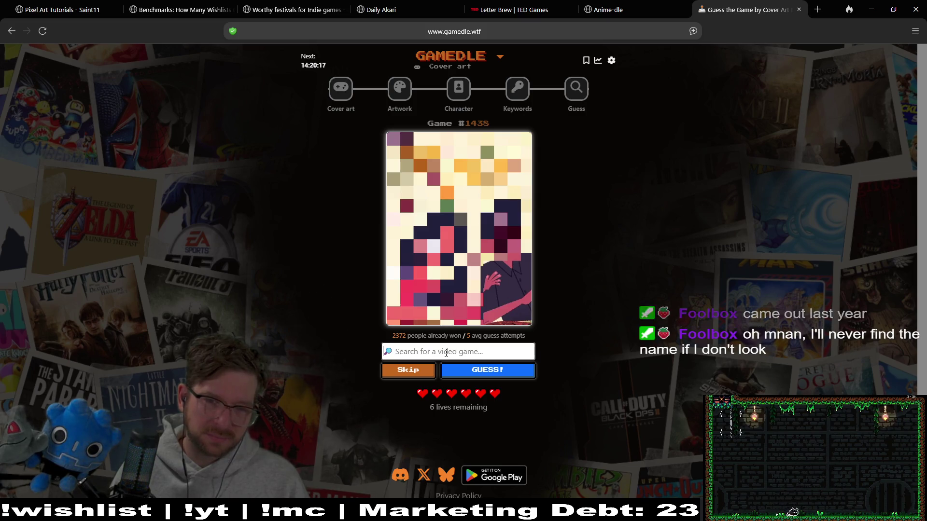
Guess The Case of the Golden Idol for cover-art puzzle #1438.
{"action": "left_click", "coordinate": [446, 353]}
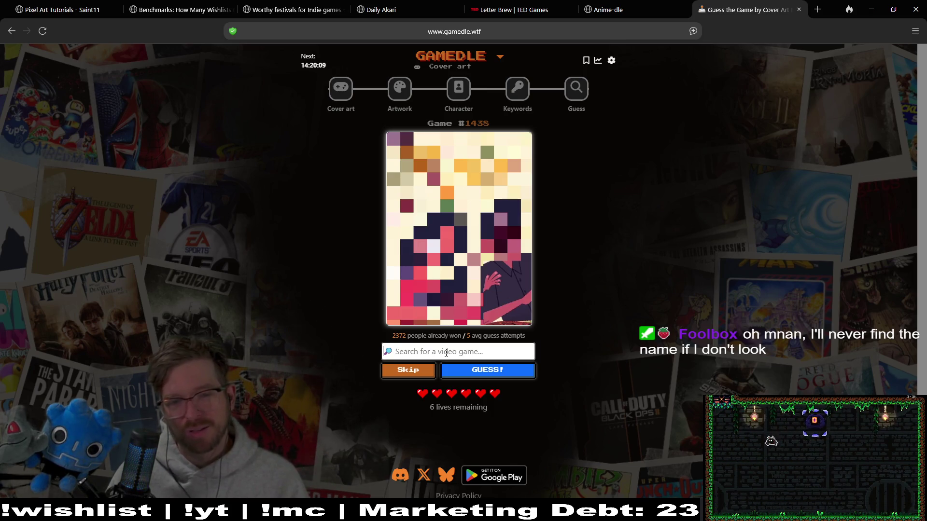
{"action": "type", "text": "the"}
{"action": "key", "text": "BackSpace"}
{"action": "type", "text": "of t"}
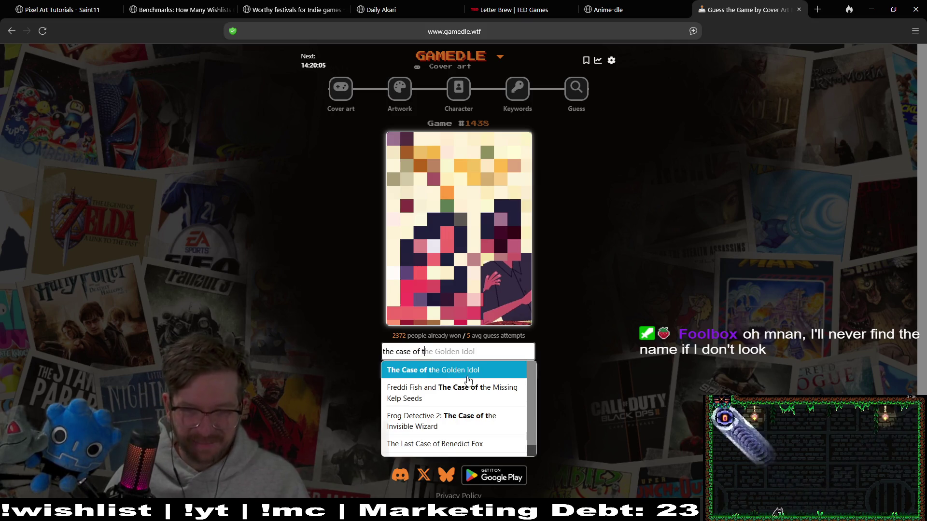
{"action": "left_click", "coordinate": [458, 370]}
{"action": "left_click", "coordinate": [490, 371]}
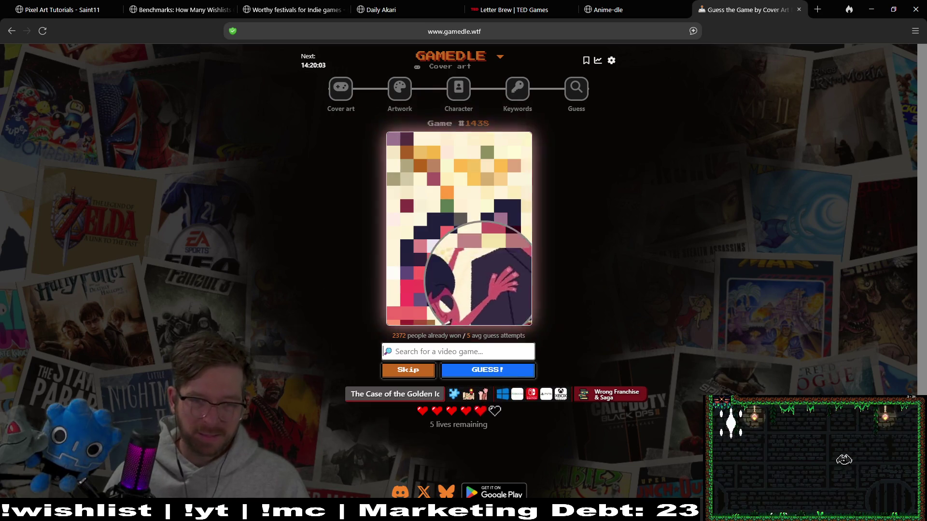
Guess Family Guy Video Game!, then skip to reveal more cover art, leaving 3 lives.
{"action": "type", "text": "famil"}
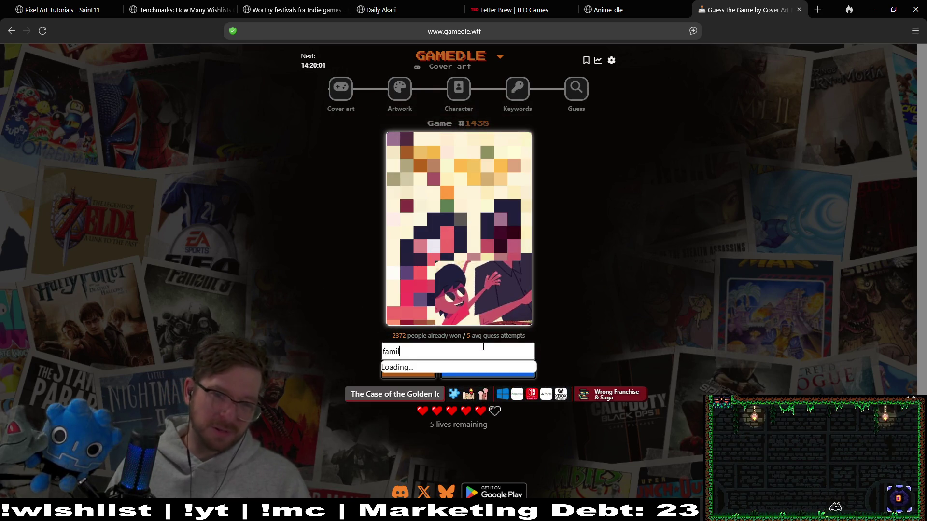
{"action": "type", "text": "y"}
{"action": "left_click", "coordinate": [488, 370]}
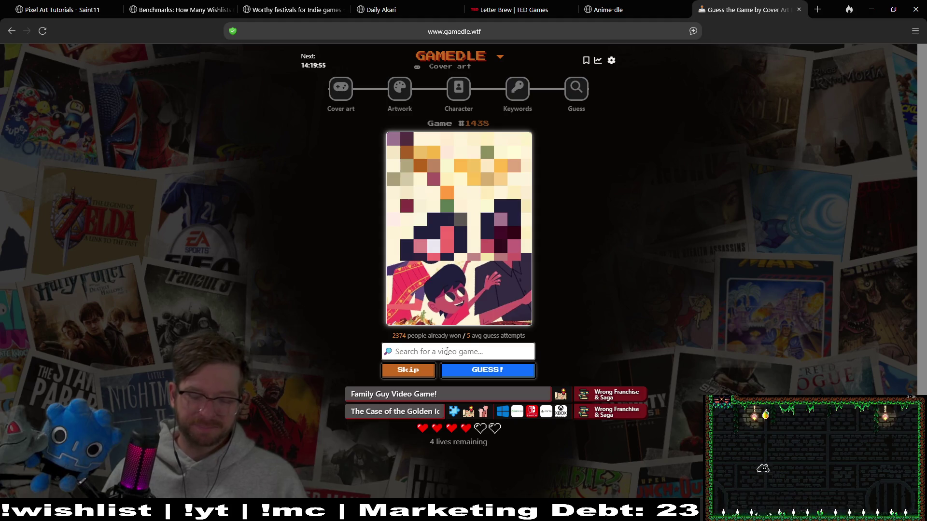
{"action": "type", "text": "family"}
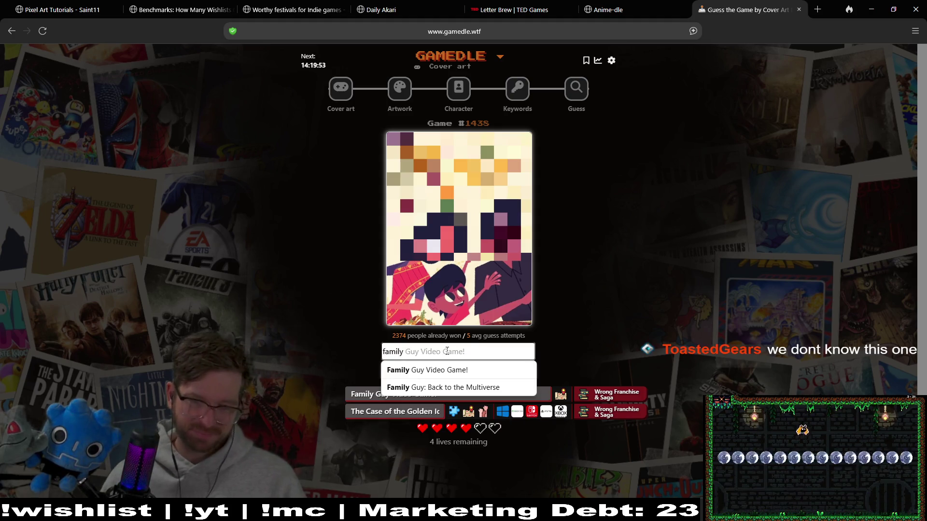
{"action": "key", "text": "BackSpace"}
{"action": "key", "text": "BackSpace"}
{"action": "key", "text": "BackSpace"}
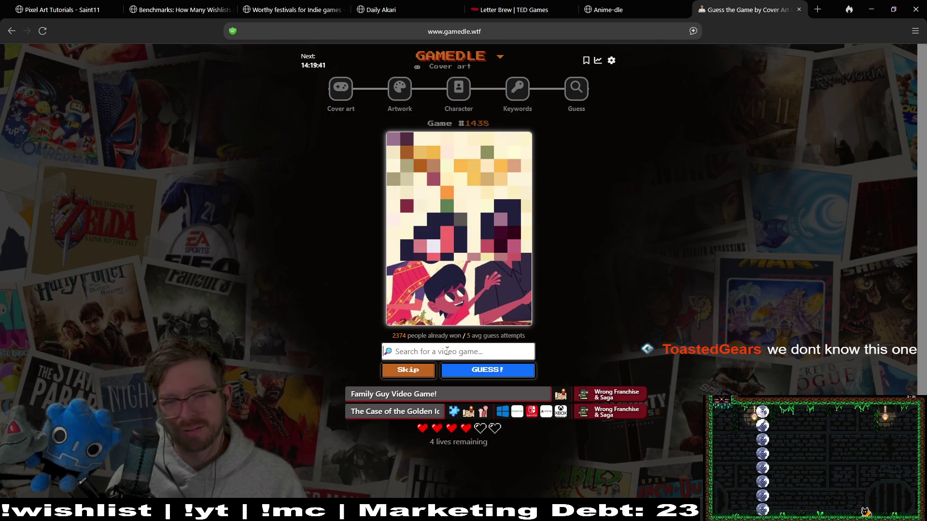
{"action": "left_click", "coordinate": [401, 374]}
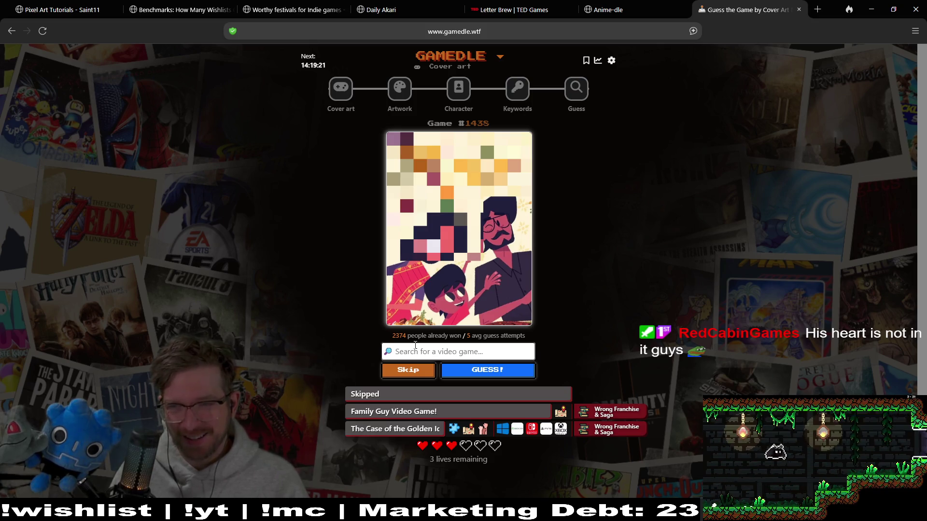
Try searches 'fear', 'sari' and 'one h', then skip twice for more cover reveals.
{"action": "type", "text": "fear"}
{"action": "key", "text": "BackSpace"}
{"action": "key", "text": "BackSpace"}
{"action": "key", "text": "BackSpace"}
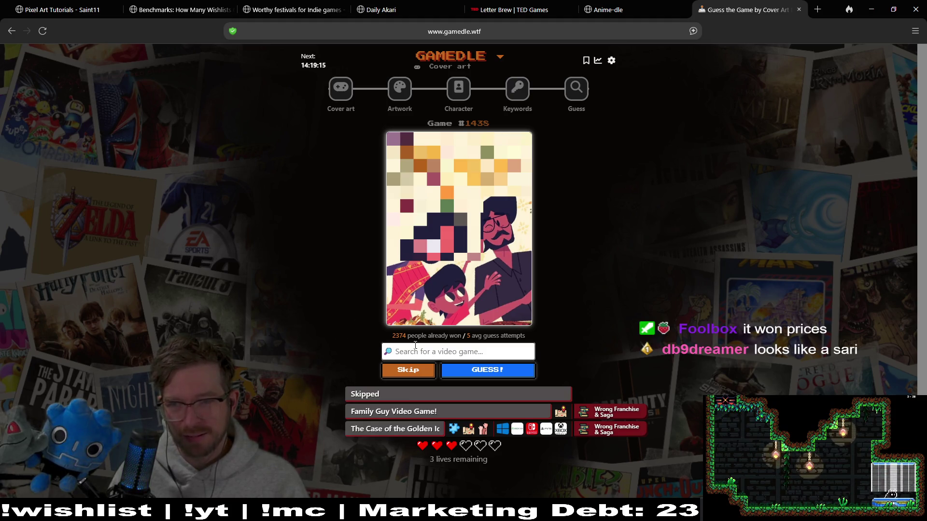
{"action": "type", "text": "sari"}
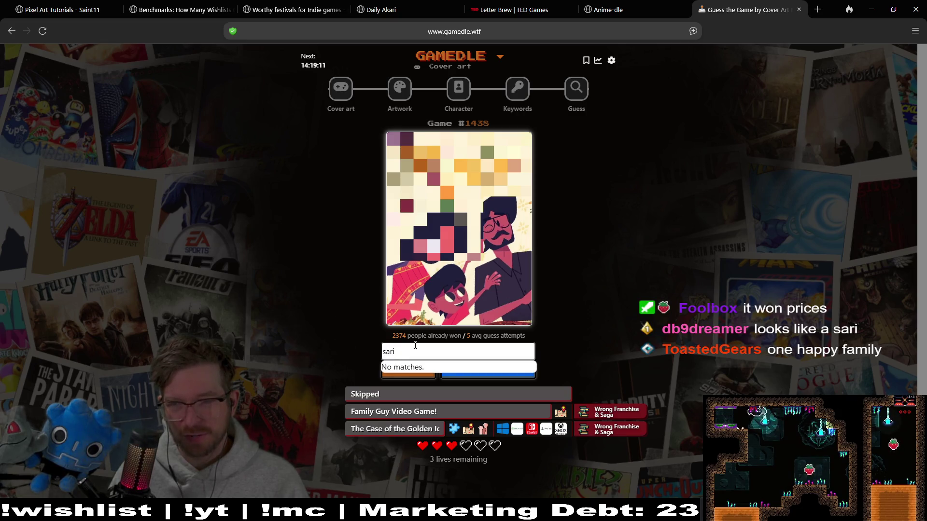
{"action": "key", "text": "BackSpace"}
{"action": "key", "text": "BackSpace"}
{"action": "key", "text": "BackSpace"}
{"action": "type", "text": "one h"}
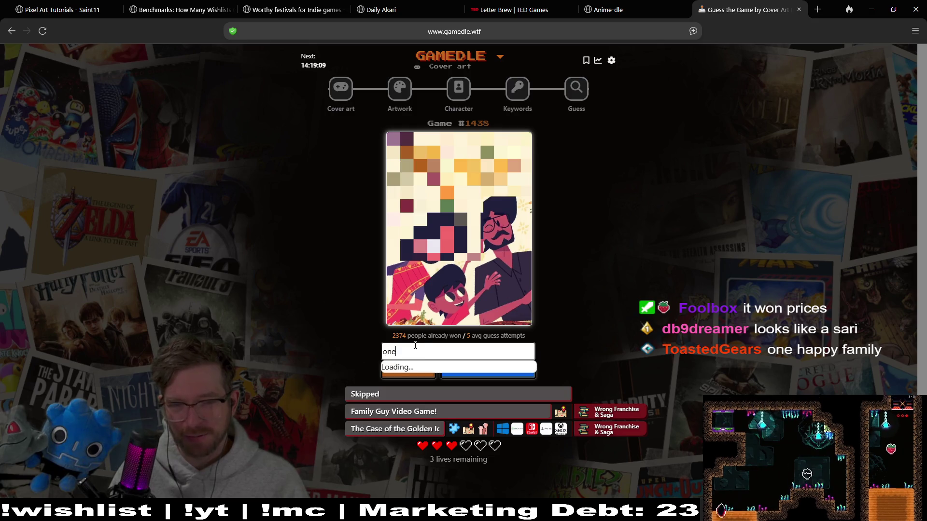
{"action": "key", "text": "BackSpace"}
{"action": "key", "text": "BackSpace"}
{"action": "type", "text": "happ"}
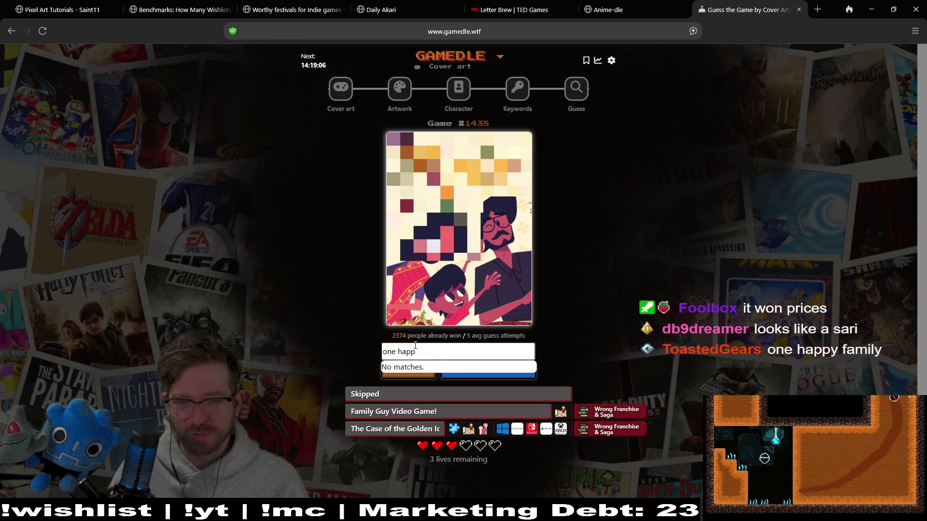
{"action": "key", "text": "BackSpace"}
{"action": "key", "text": "BackSpace"}
{"action": "key", "text": "BackSpace"}
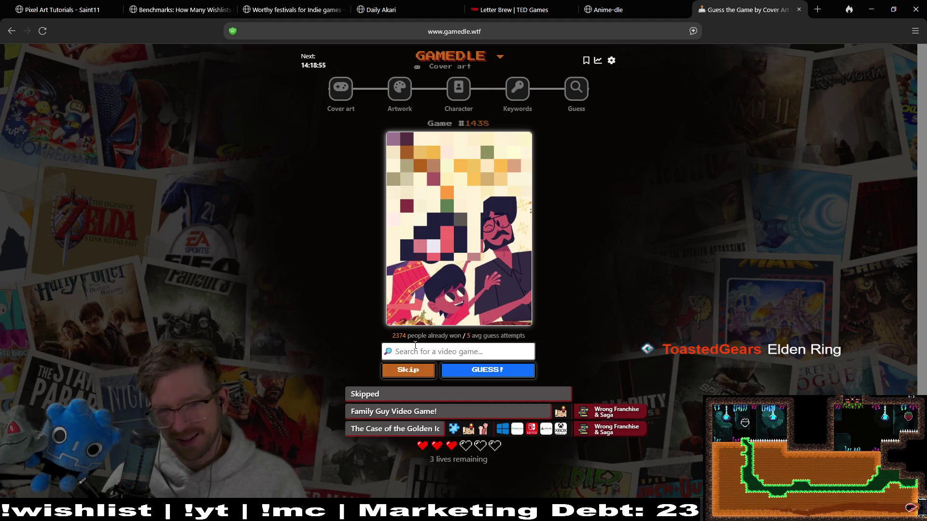
{"action": "left_click", "coordinate": [419, 377]}
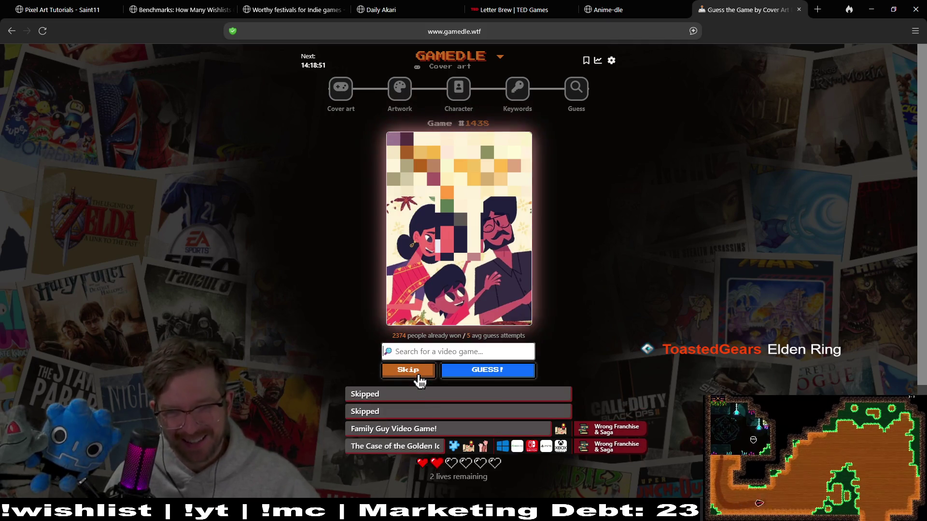
{"action": "left_click", "coordinate": [419, 378]}
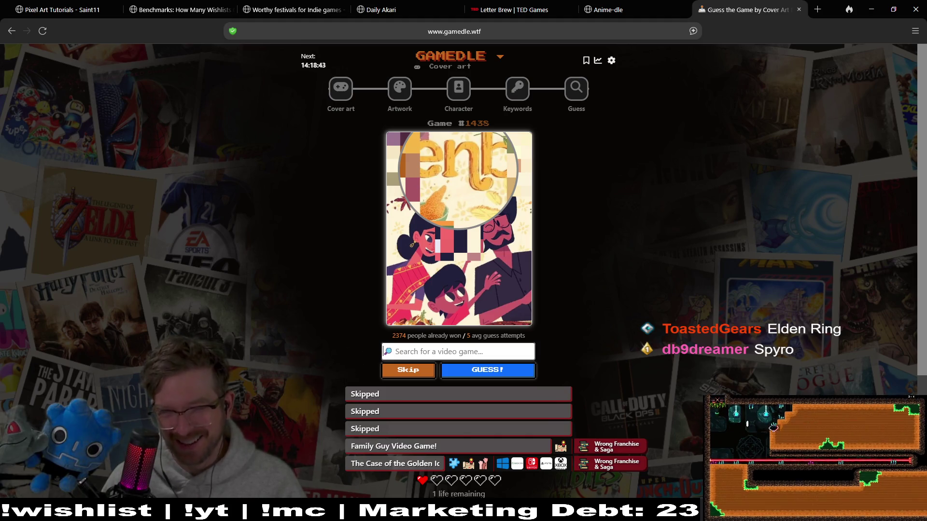
Guess Venba, solving the cover-art puzzle with 1 life left.
{"action": "left_click", "coordinate": [501, 351]}
{"action": "type", "text": "Venba"}
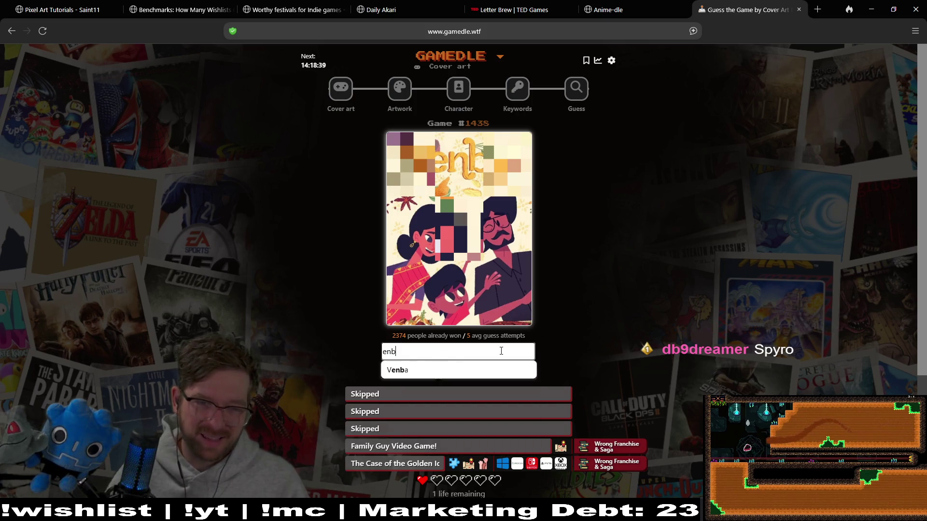
{"action": "key", "text": "Return"}
{"action": "left_click", "coordinate": [499, 365]}
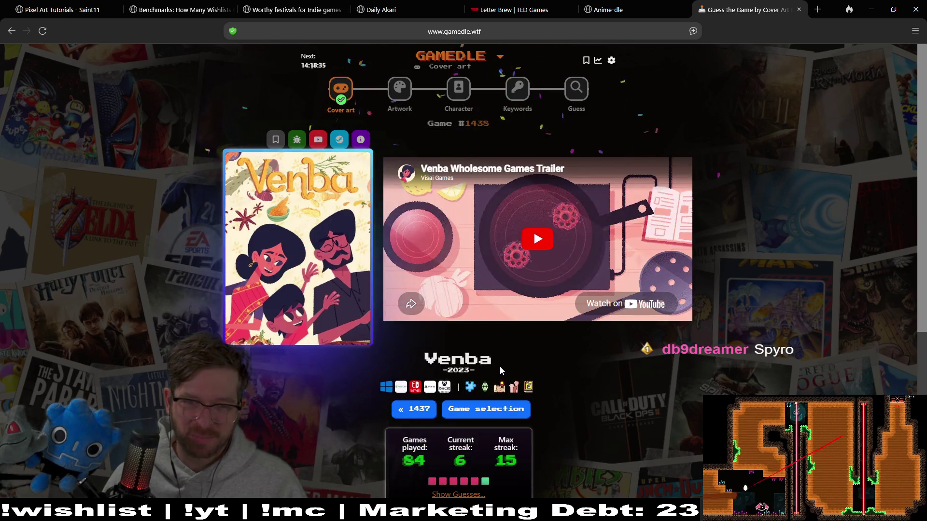
Play the Venba trailer, pause it at 0:35, then go to Artwork puzzle #1197.
{"action": "left_click", "coordinate": [398, 89]}
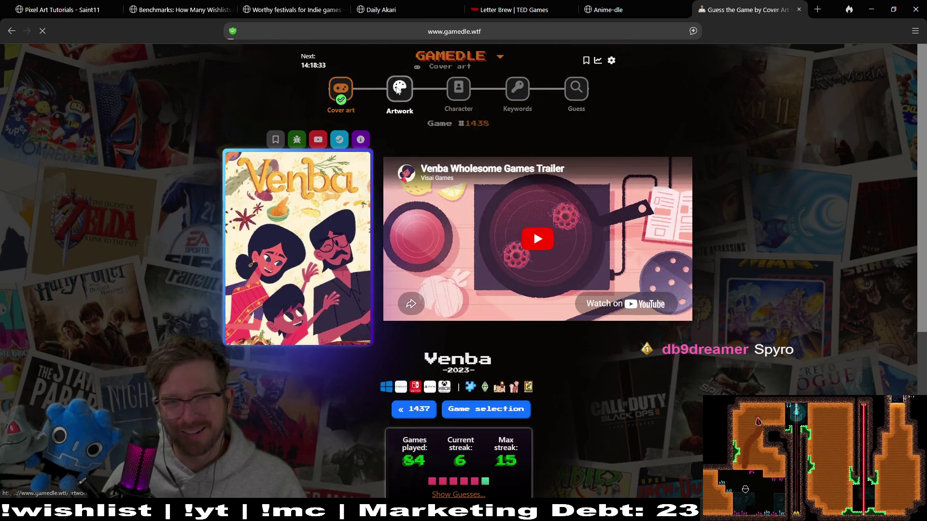
{"action": "left_click", "coordinate": [352, 91]}
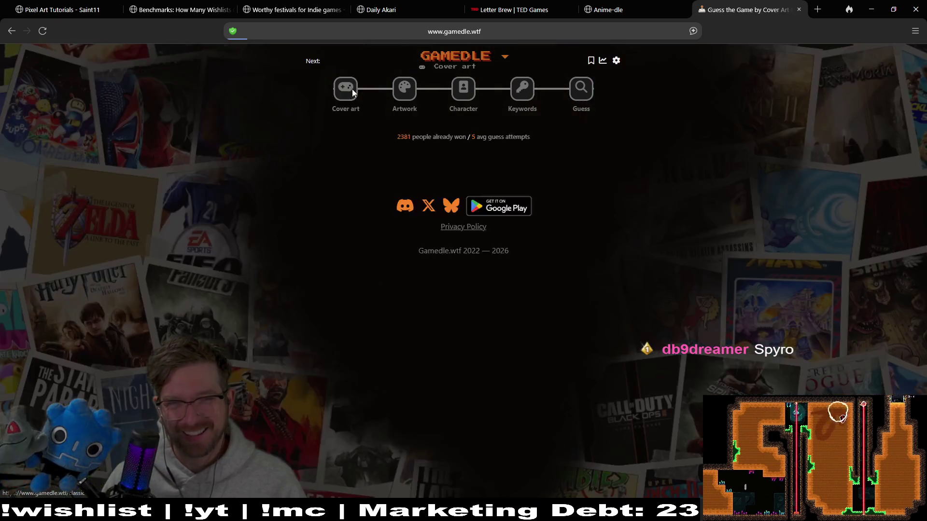
{"action": "left_click", "coordinate": [561, 250]}
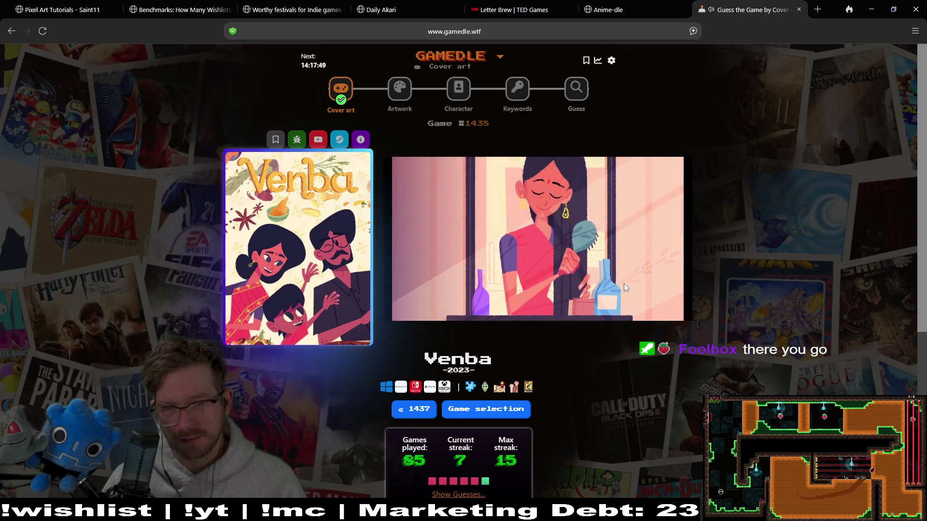
{"action": "left_click", "coordinate": [624, 288]}
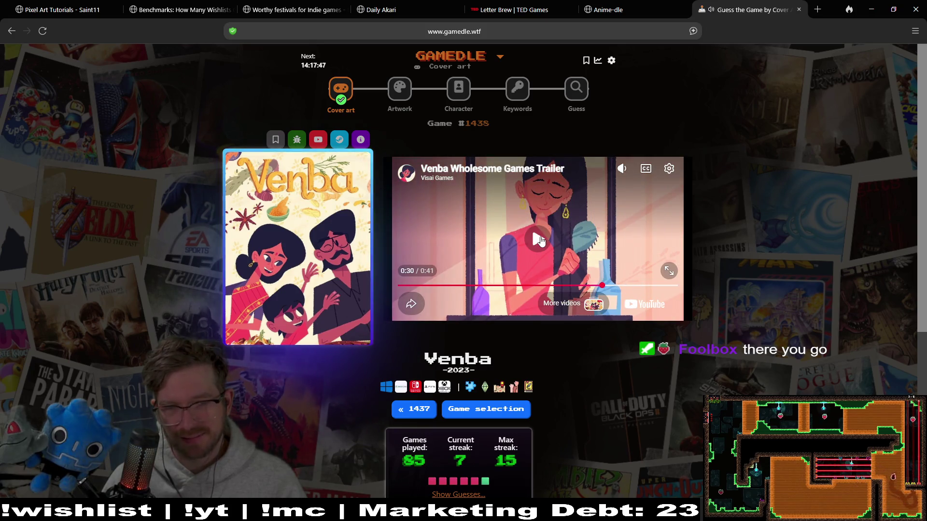
{"action": "left_click", "coordinate": [539, 240]}
{"action": "left_click", "coordinate": [532, 226]}
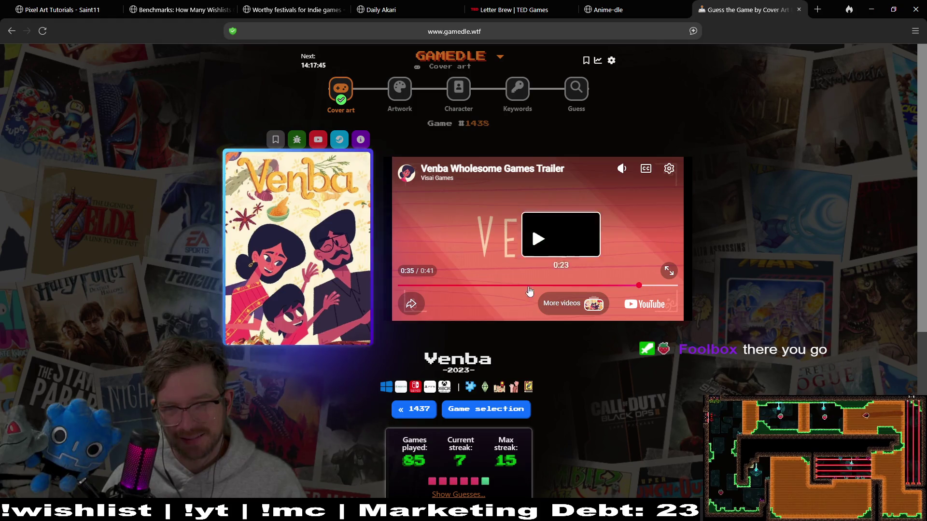
{"action": "left_click", "coordinate": [398, 94]}
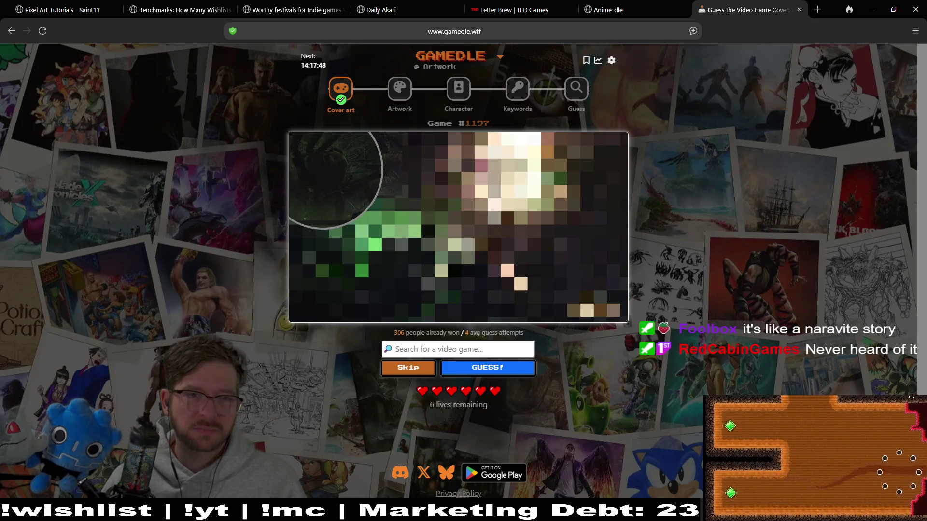
Guess The Lord of the Rings: Return to Moria for the artwork, leaving 5 lives.
{"action": "left_click", "coordinate": [507, 344]}
{"action": "type", "text": "lord of the rings"}
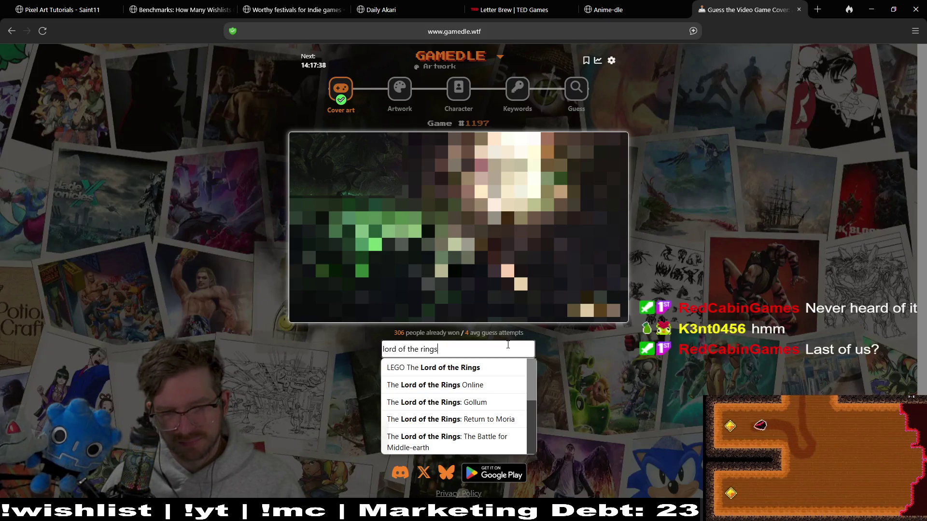
{"action": "left_click", "coordinate": [506, 423]}
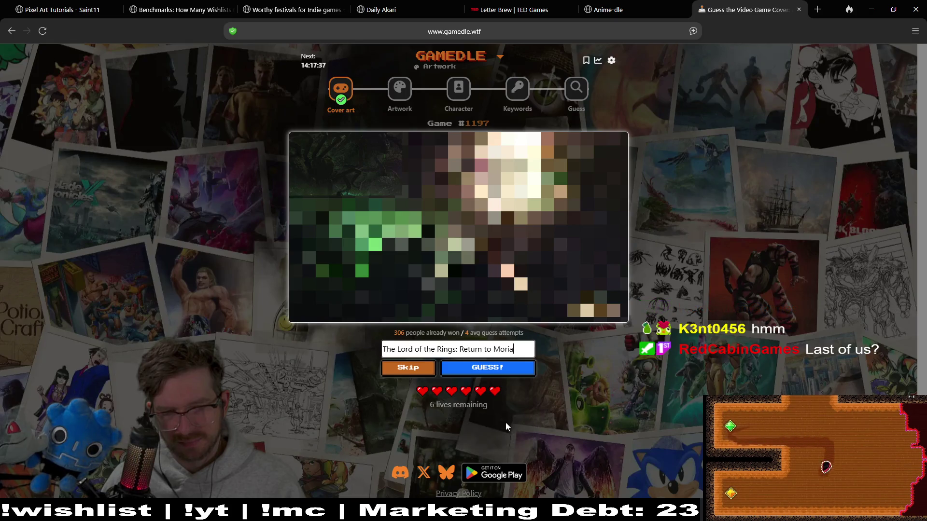
{"action": "left_click", "coordinate": [527, 376]}
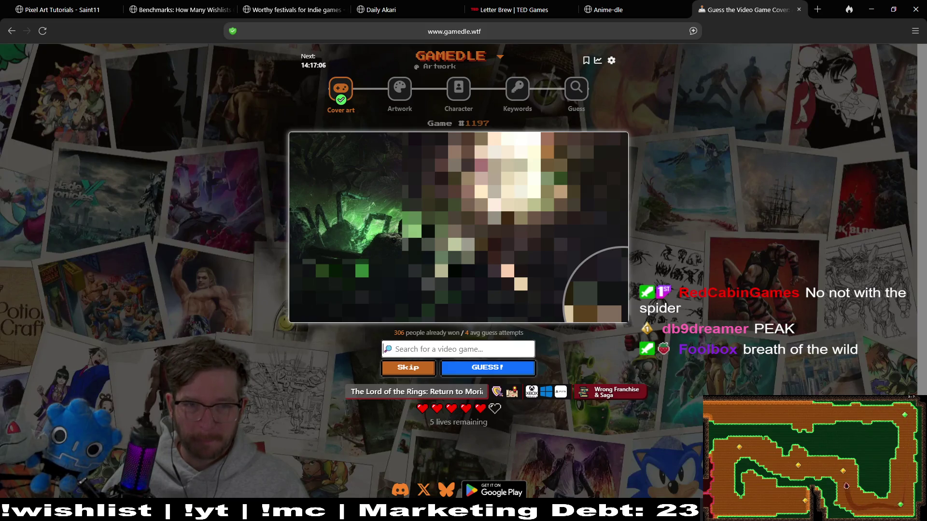
After trying 'spi', guess Grounded for the artwork.
{"action": "type", "text": "spi"}
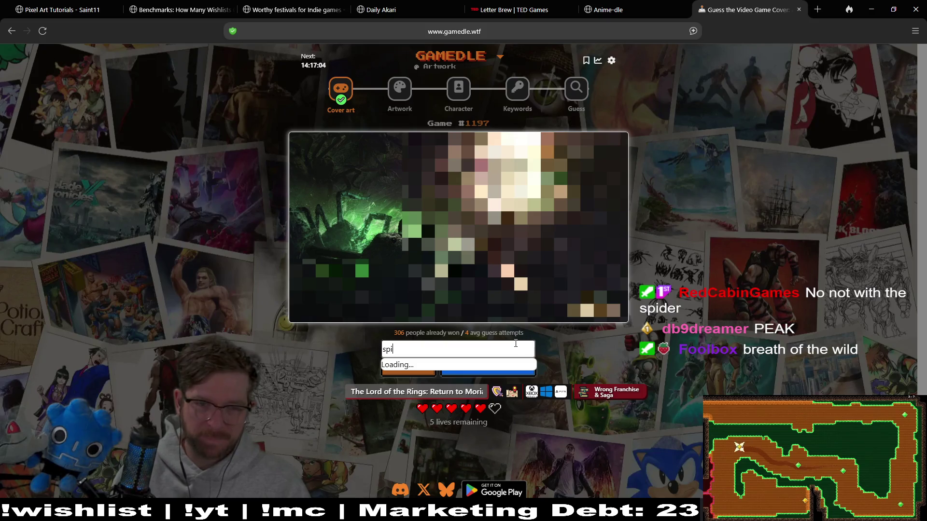
{"action": "scroll", "coordinate": [513, 405], "scroll_direction": "down", "scroll_amount": 5}
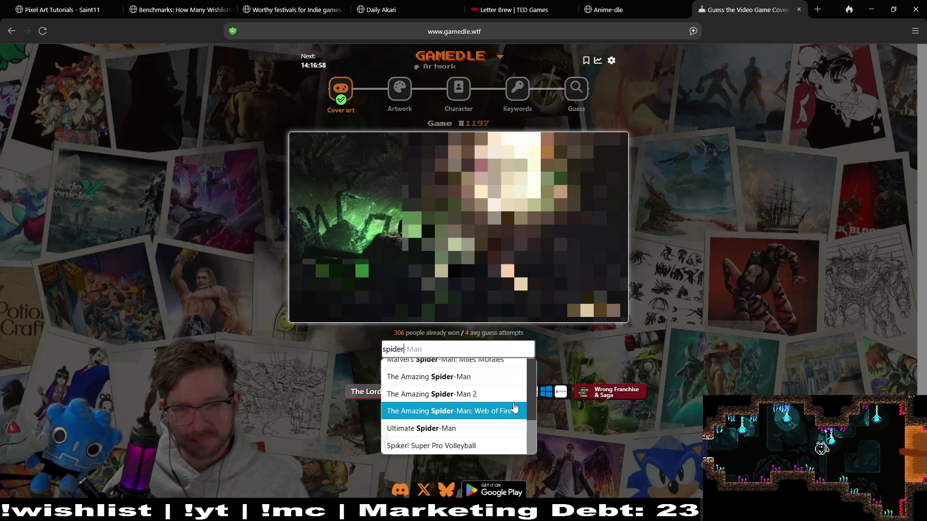
{"action": "scroll", "coordinate": [514, 408], "scroll_direction": "up", "scroll_amount": 5}
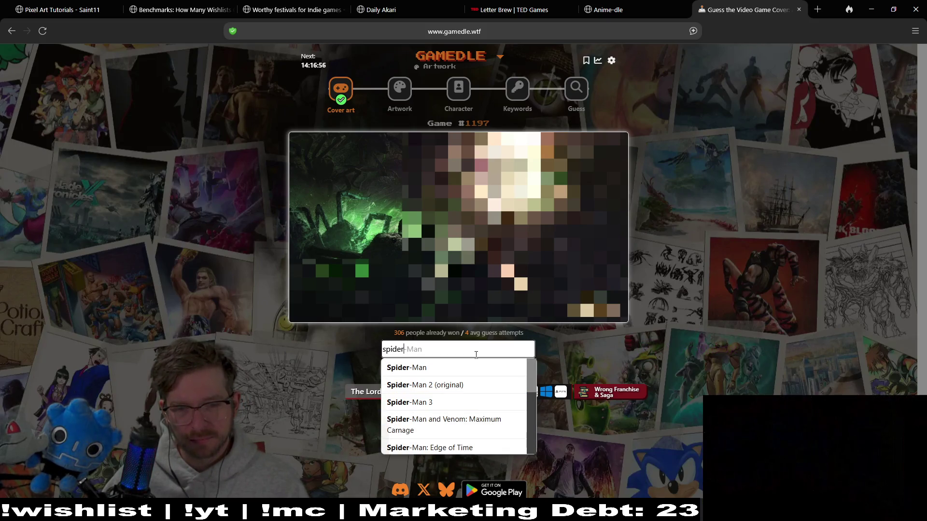
{"action": "key", "text": "BackSpace"}
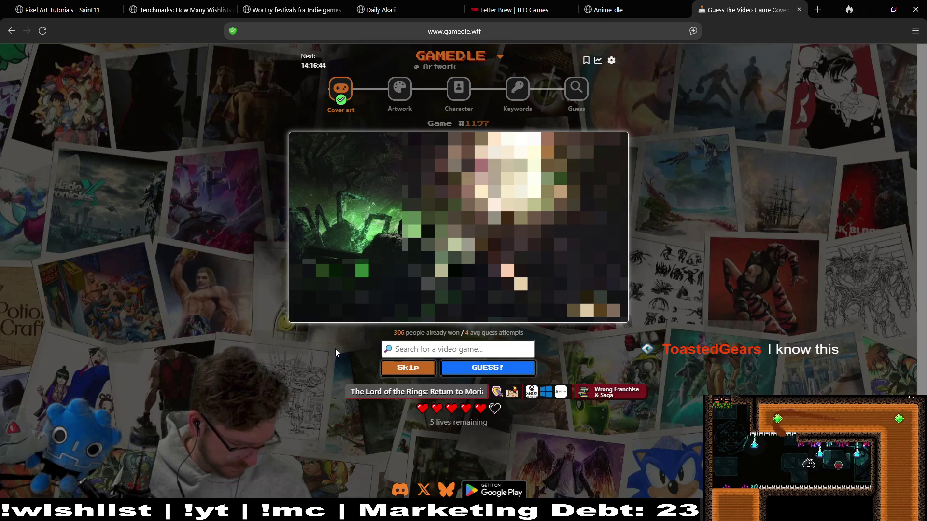
{"action": "type", "text": "grounded"}
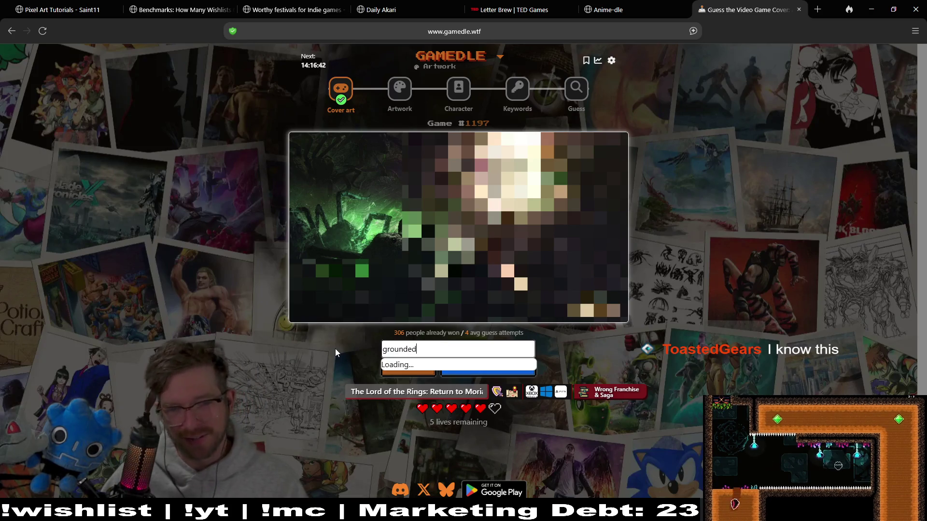
{"action": "left_click", "coordinate": [470, 364]}
{"action": "left_click", "coordinate": [472, 369]}
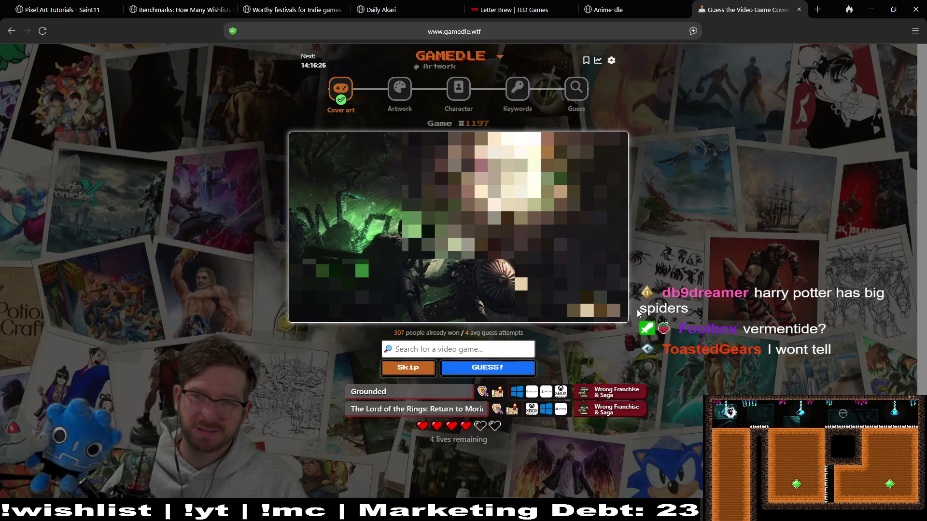
Guess Warhammer: Vermintide 2 by searching 'verm'.
{"action": "left_click", "coordinate": [459, 350]}
{"action": "type", "text": "verm"}
{"action": "key", "text": "Down"}
{"action": "key", "text": "Down"}
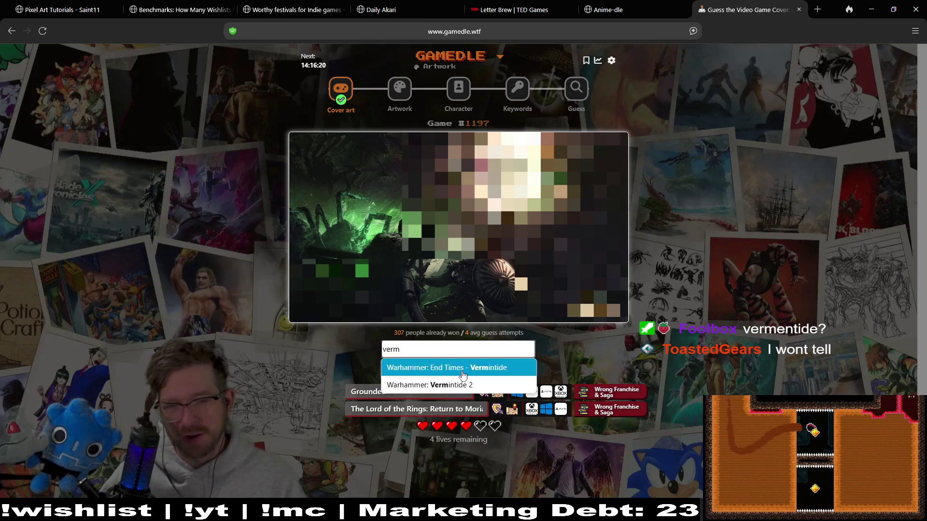
{"action": "key", "text": "Return"}
{"action": "key", "text": "Return"}
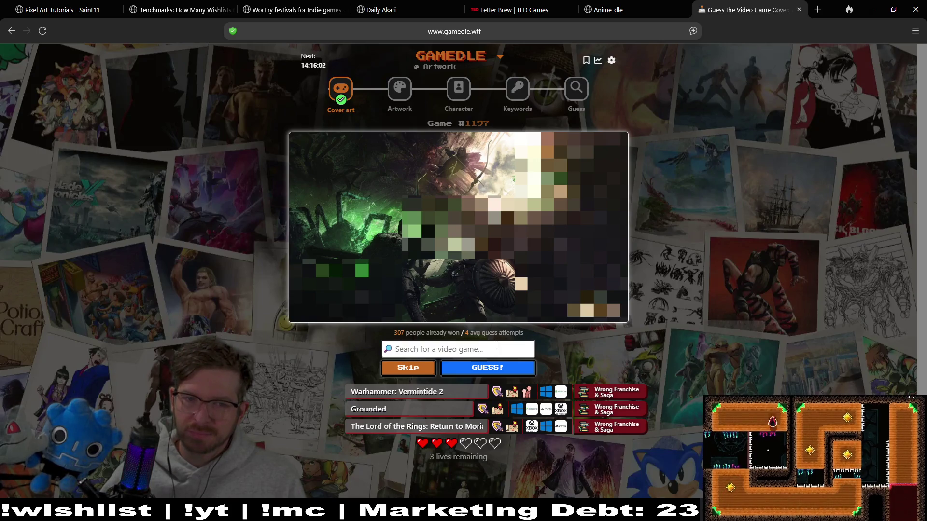
Guess Advanced Dungeons & Dragons: Pool of Radiance, leaving 2 lives.
{"action": "type", "text": "dra"}
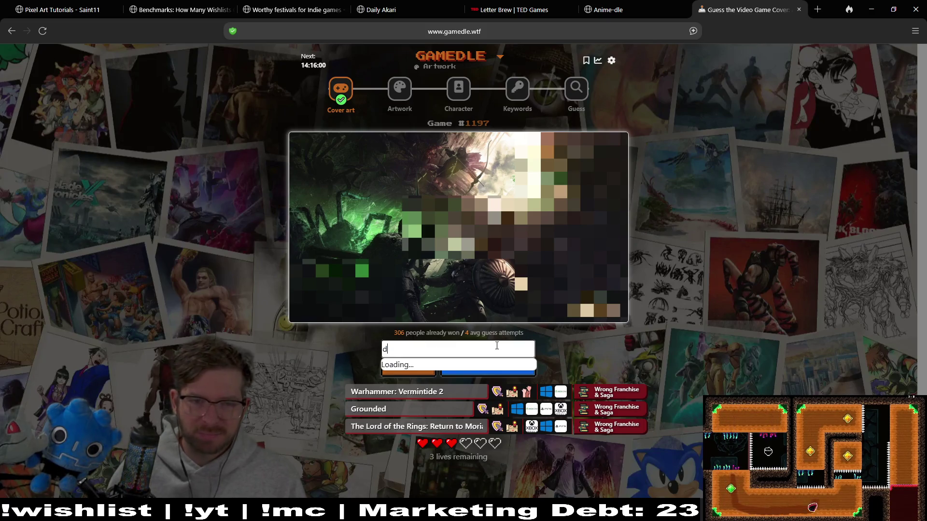
{"action": "key", "text": "BackSpace"}
{"action": "key", "text": "BackSpace"}
{"action": "key", "text": "BackSpace"}
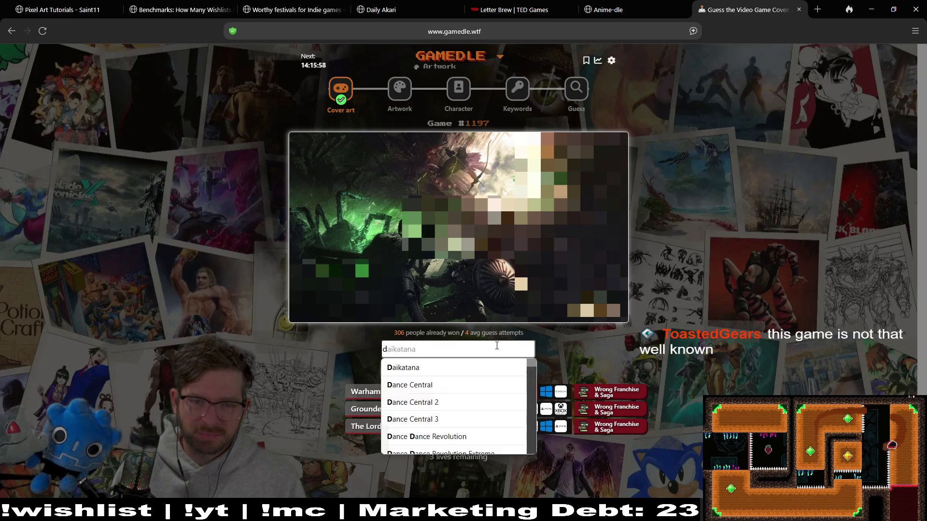
{"action": "type", "text": "dune"}
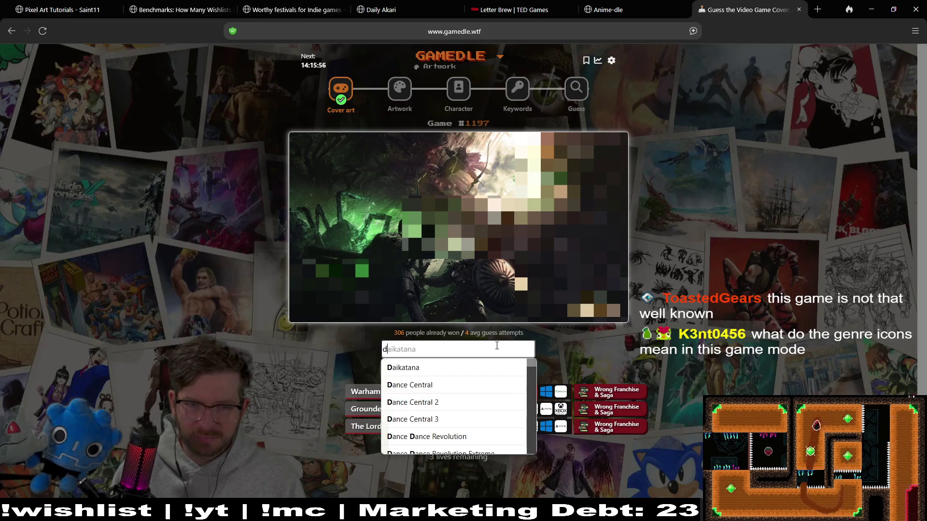
{"action": "key", "text": "BackSpace"}
{"action": "key", "text": "BackSpace"}
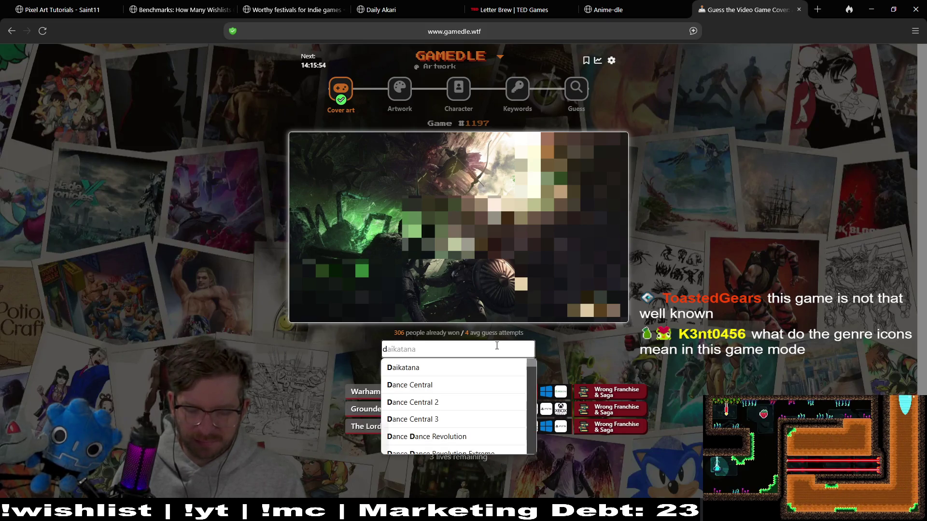
{"action": "type", "text": "nd"}
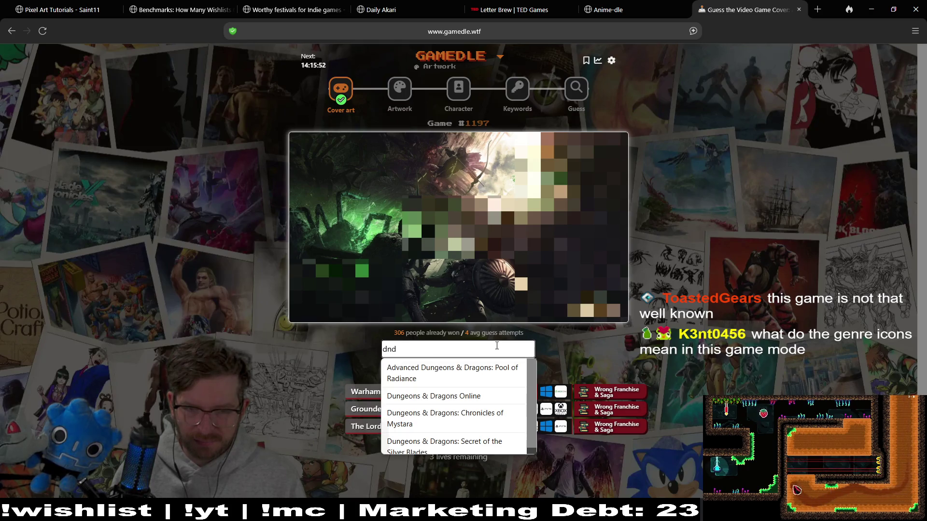
{"action": "key", "text": "BackSpace"}
{"action": "key", "text": "BackSpace"}
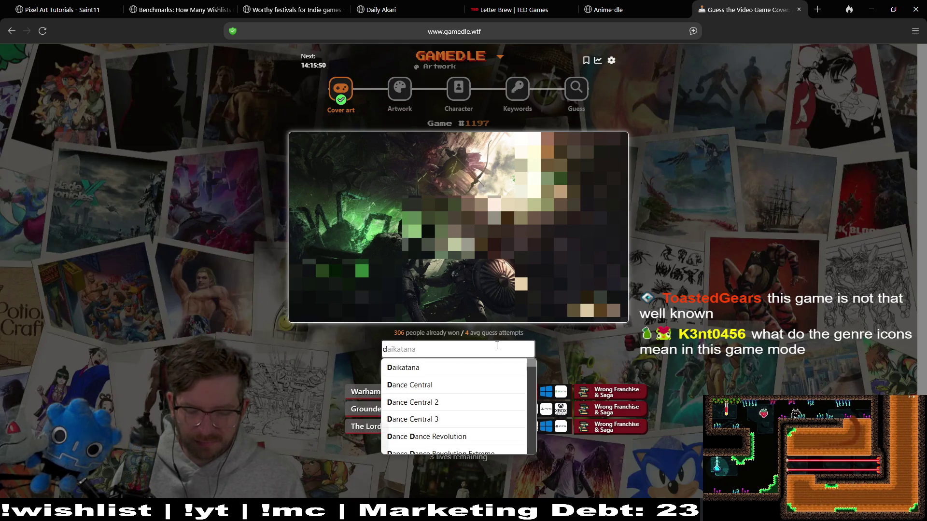
{"action": "type", "text": "&d"}
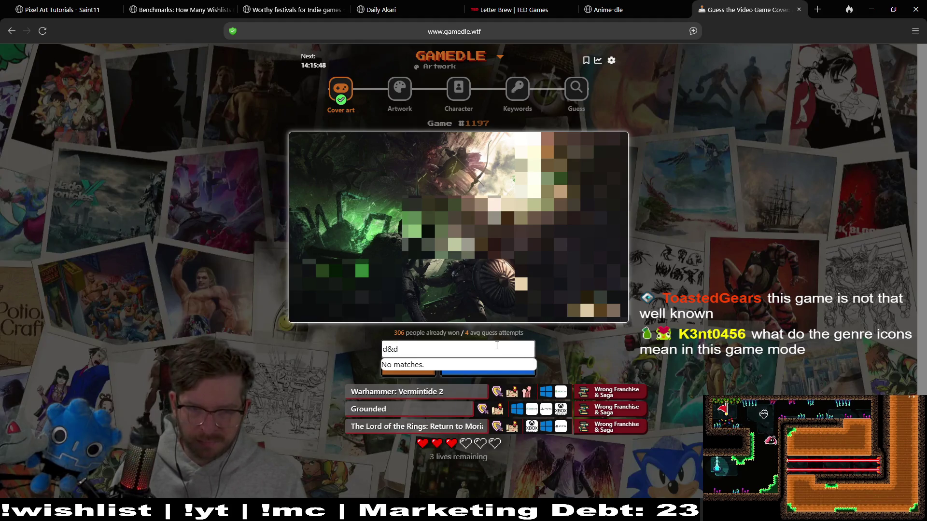
{"action": "key", "text": "BackSpace"}
{"action": "key", "text": "BackSpace"}
{"action": "type", "text": "nd"}
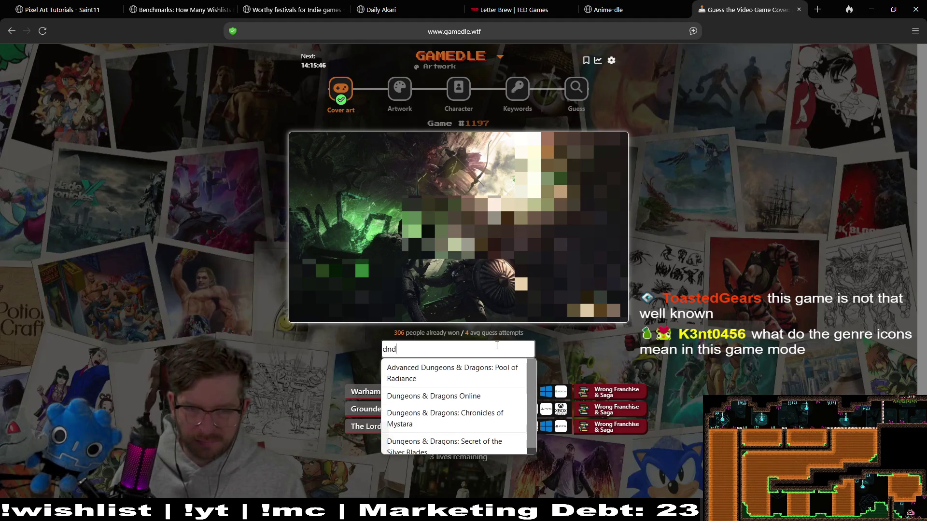
{"action": "left_click", "coordinate": [491, 379]}
{"action": "left_click", "coordinate": [482, 369]}
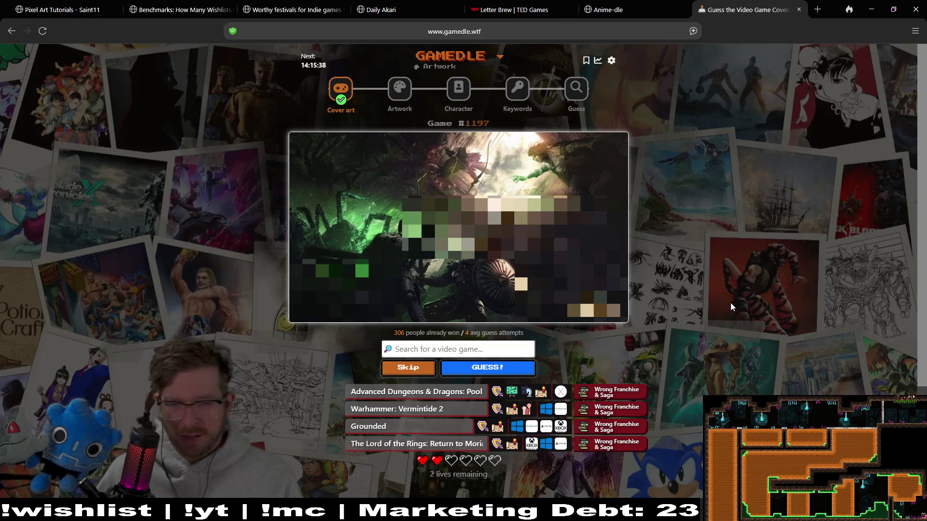
Search 'baldur' and guess Baldur's Gate II: Shadows of Amn, leaving 1 life.
{"action": "mouse_move", "coordinate": [497, 395]}
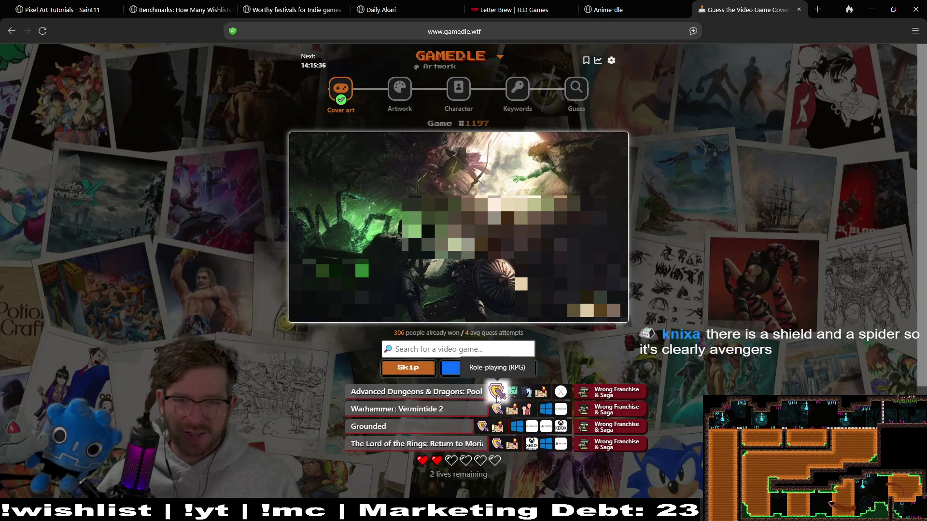
{"action": "mouse_move", "coordinate": [526, 392]}
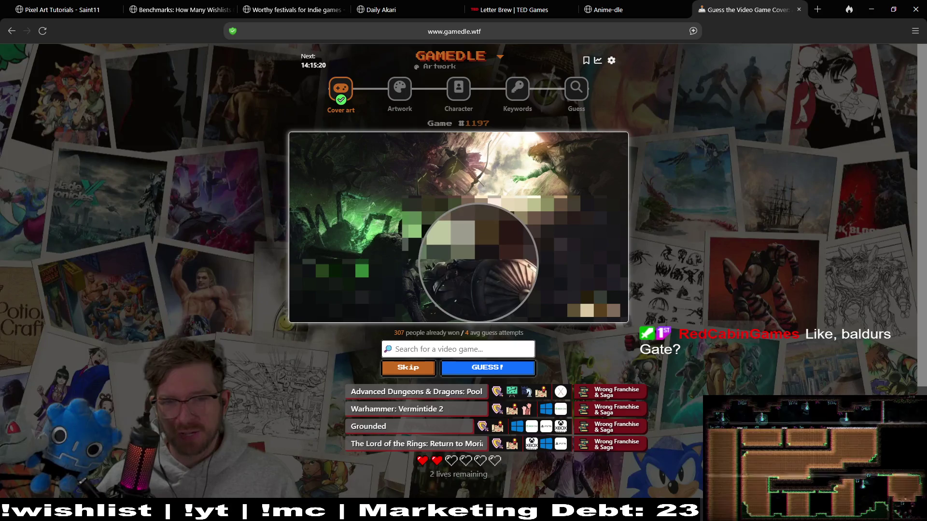
{"action": "left_click", "coordinate": [464, 349]}
{"action": "type", "text": "baulder"}
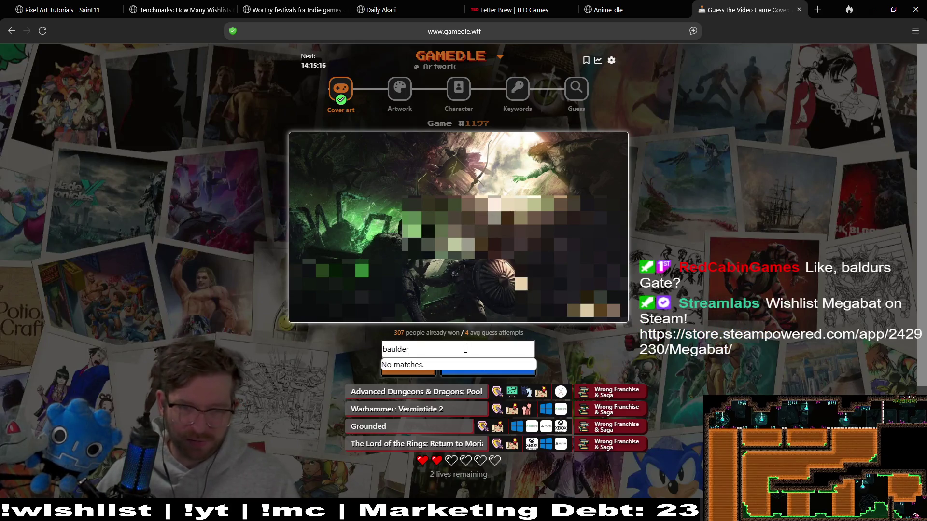
{"action": "key", "text": "BackSpace"}
{"action": "key", "text": "BackSpace"}
{"action": "key", "text": "BackSpace"}
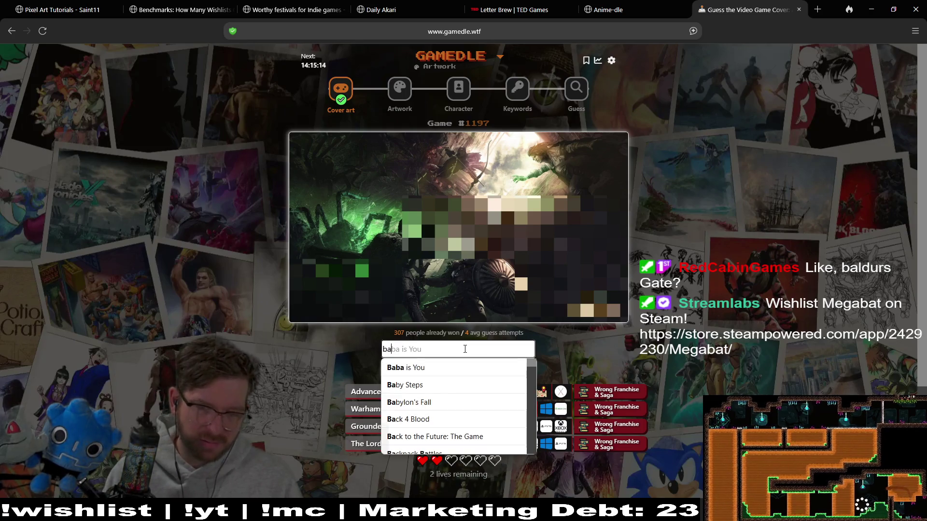
{"action": "type", "text": "l"}
{"action": "key", "text": "BackSpace"}
{"action": "key", "text": "BackSpace"}
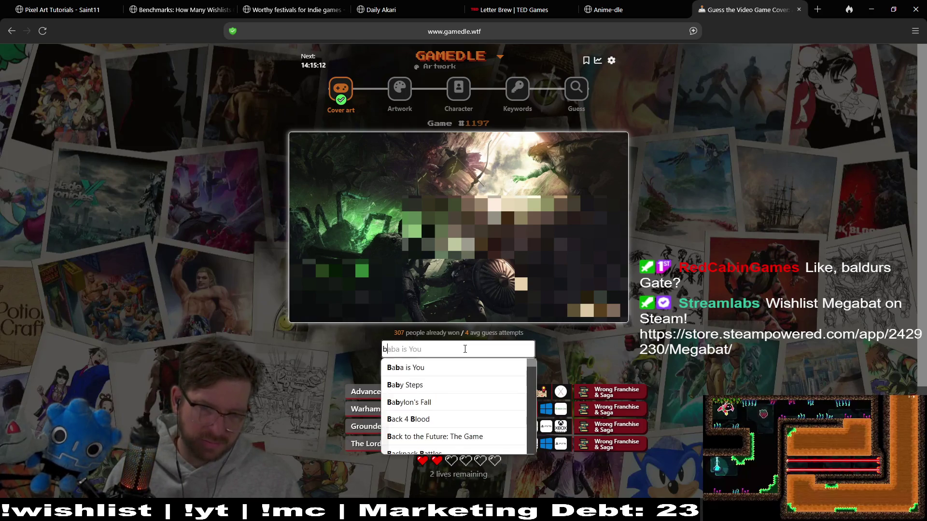
{"action": "type", "text": "ual"}
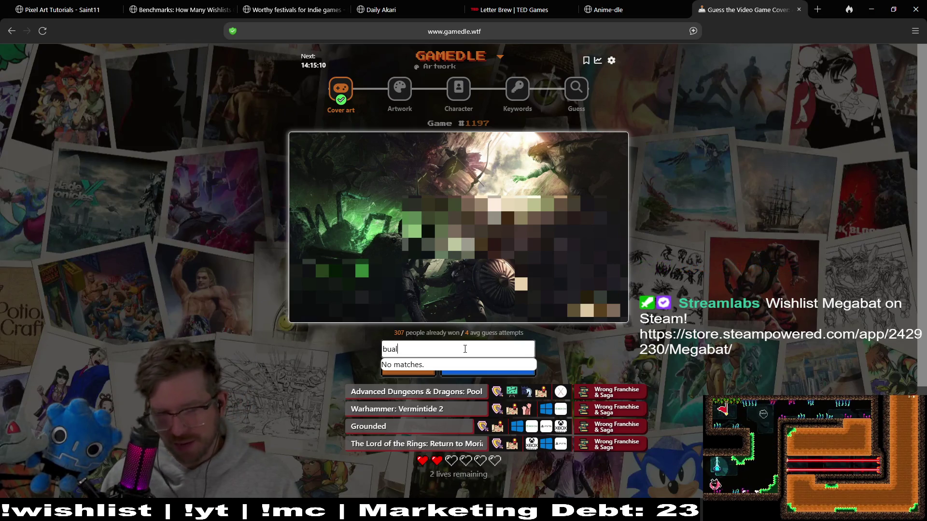
{"action": "key", "text": "BackSpace"}
{"action": "key", "text": "BackSpace"}
{"action": "key", "text": "BackSpace"}
{"action": "type", "text": "a"}
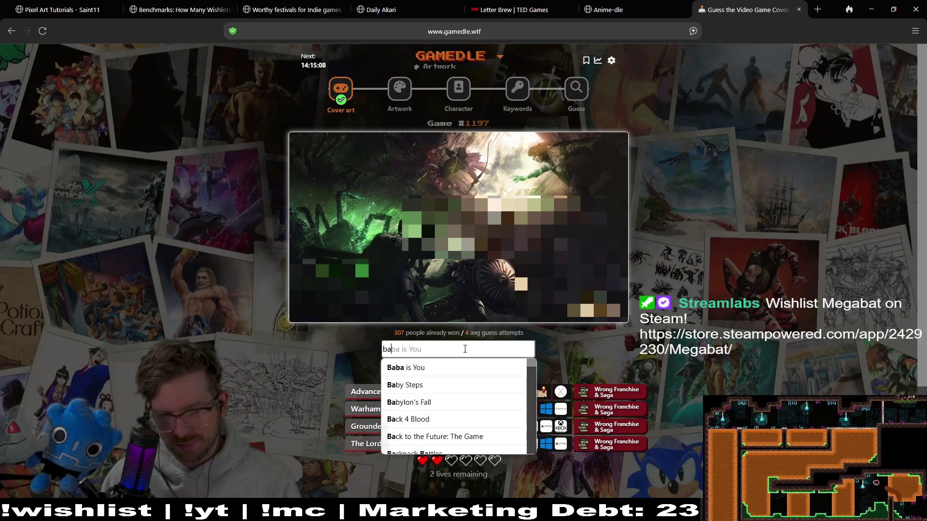
{"action": "type", "text": "u"}
{"action": "key", "text": "BackSpace"}
{"action": "type", "text": "lder"}
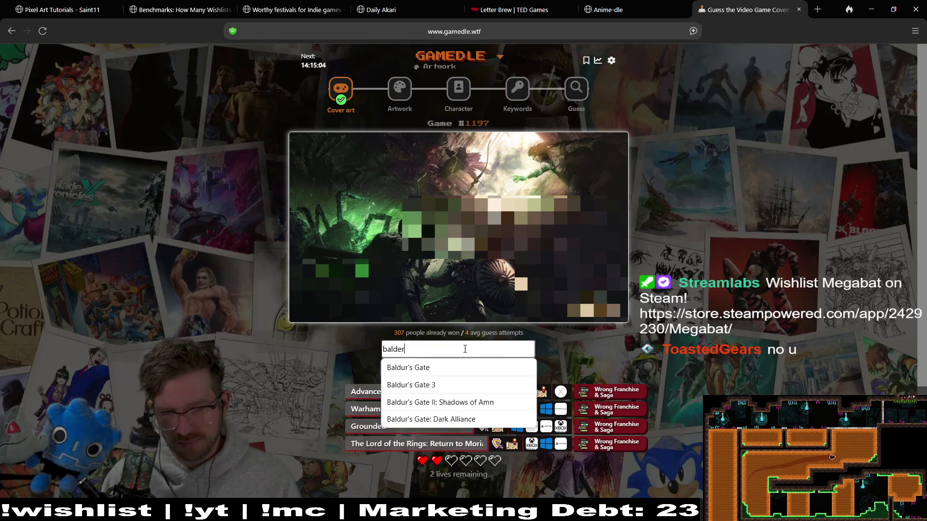
{"action": "key", "text": "BackSpace"}
{"action": "key", "text": "BackSpace"}
{"action": "type", "text": "ur"}
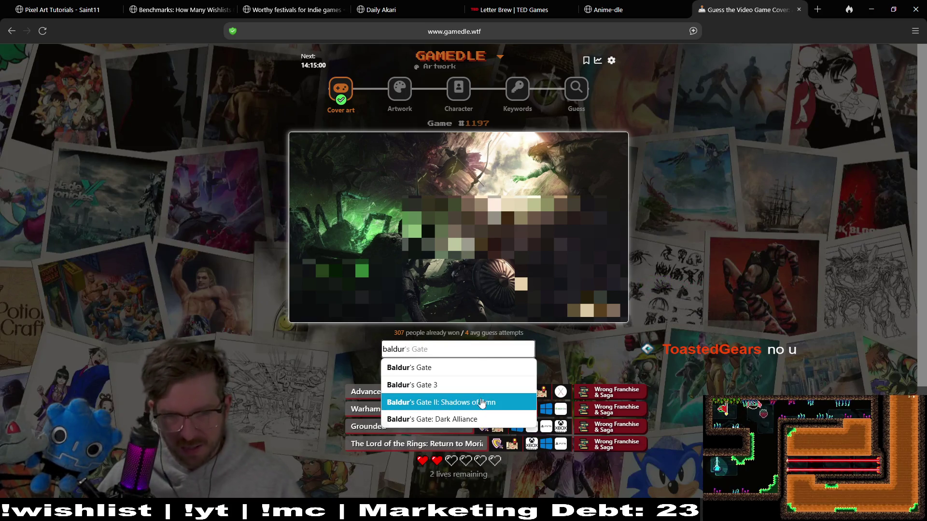
{"action": "left_click", "coordinate": [480, 410]}
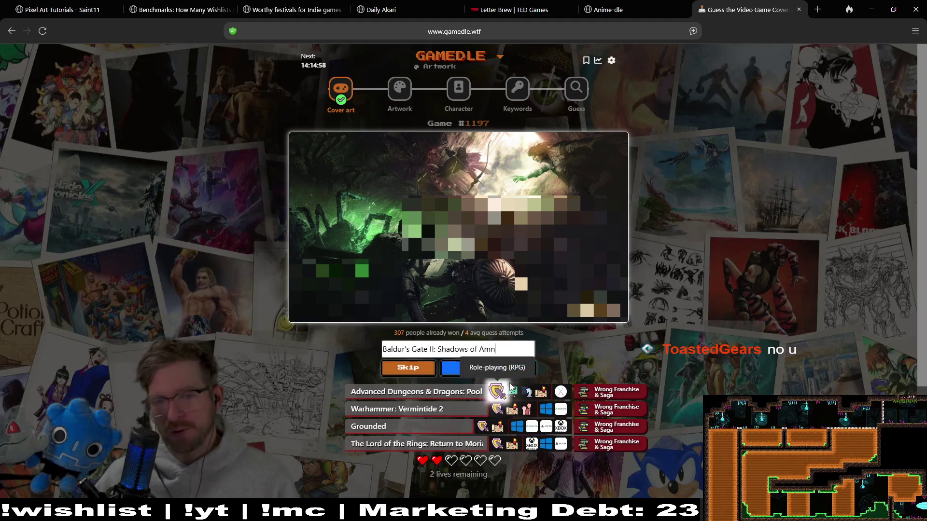
{"action": "left_click", "coordinate": [527, 375]}
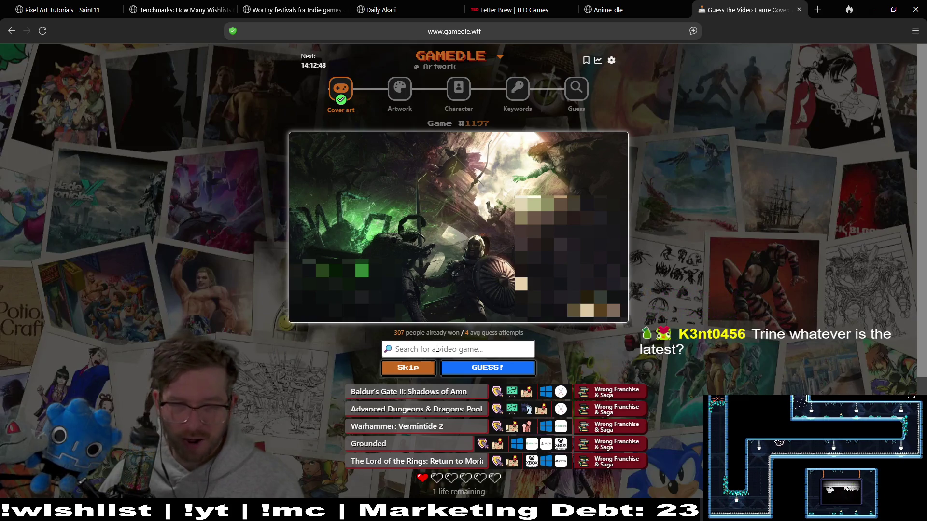
Guess Trine 4, ending the game and revealing Solasta: Crown of the Magister.
{"action": "type", "text": "trine"}
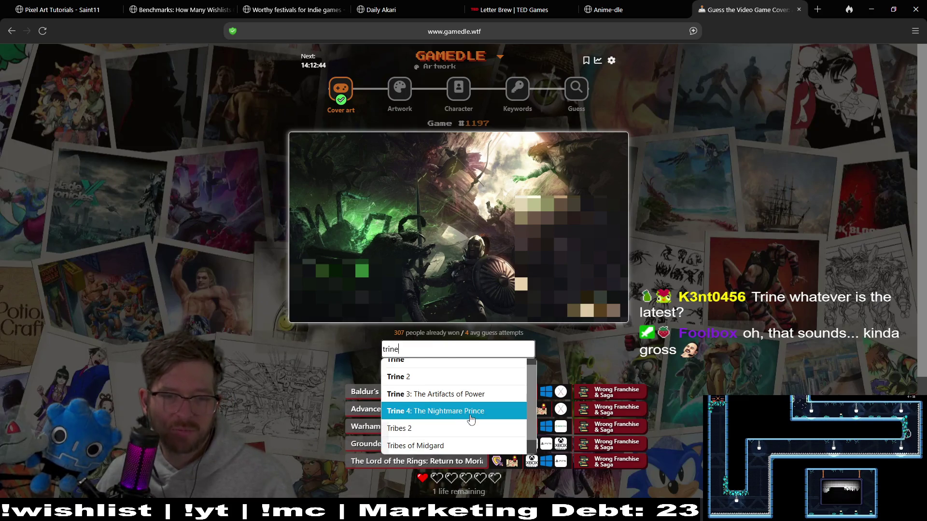
{"action": "left_click", "coordinate": [471, 420]}
{"action": "left_click", "coordinate": [500, 372]}
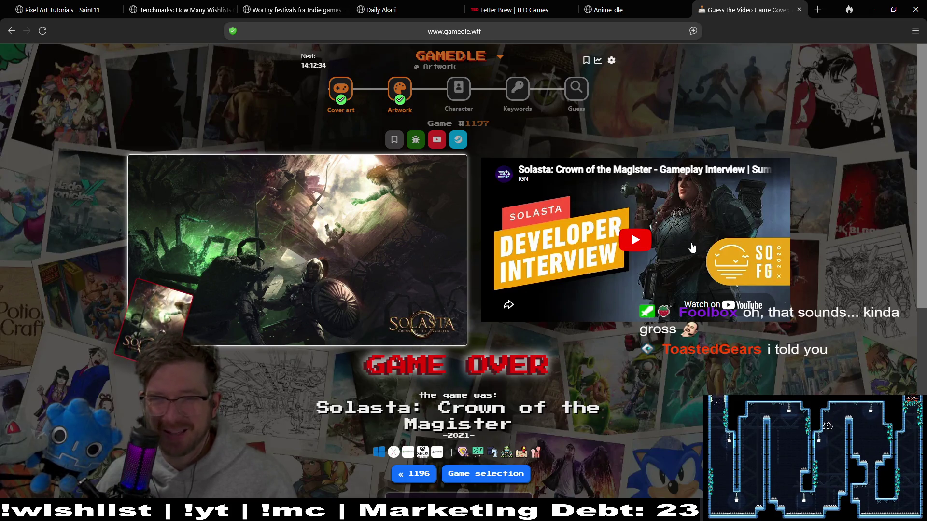
Play the Solasta video, seek to 3:49 and about 6:45, then go to Character puzzle #290.
{"action": "left_click", "coordinate": [640, 245]}
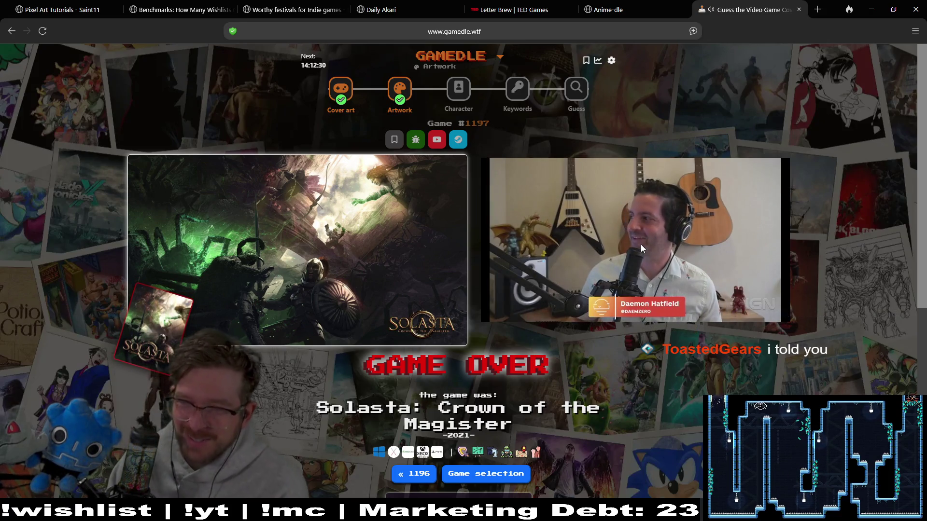
{"action": "left_click", "coordinate": [609, 287]}
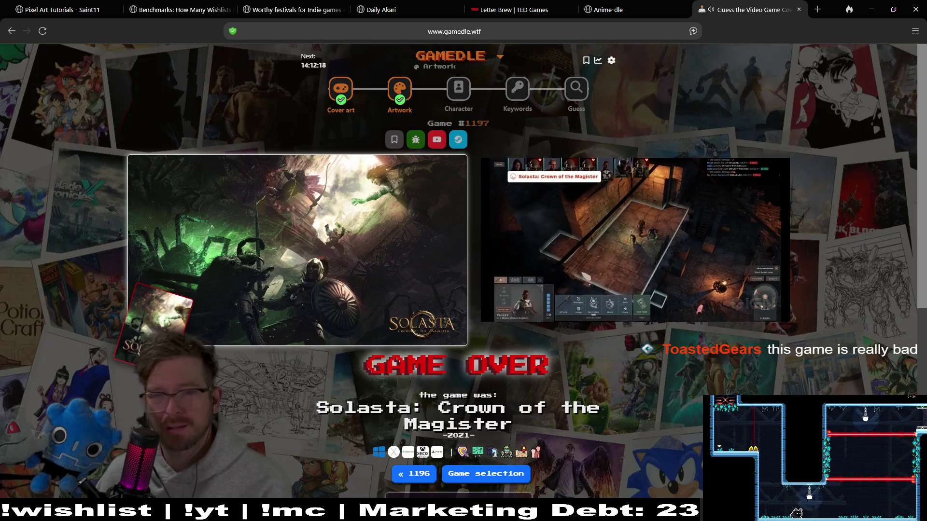
{"action": "mouse_move", "coordinate": [694, 282]}
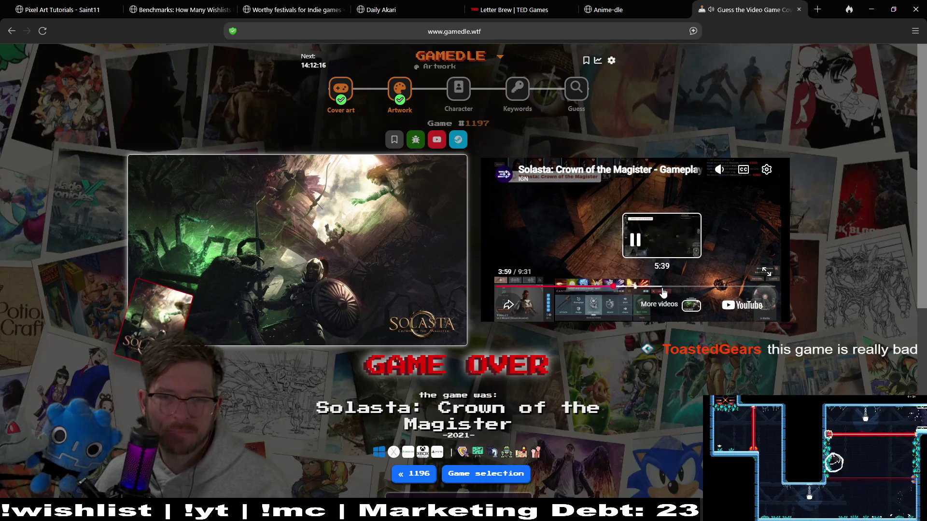
{"action": "left_click", "coordinate": [694, 286]}
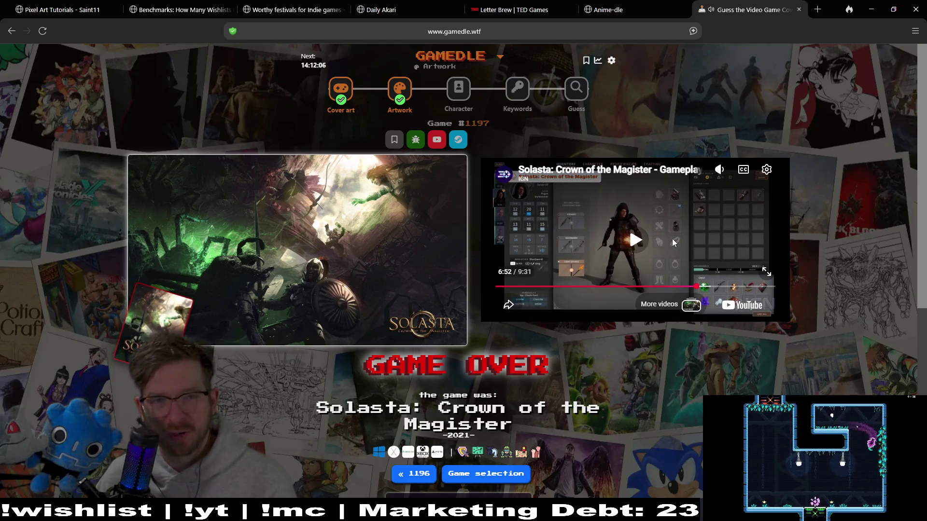
{"action": "left_click", "coordinate": [459, 89]}
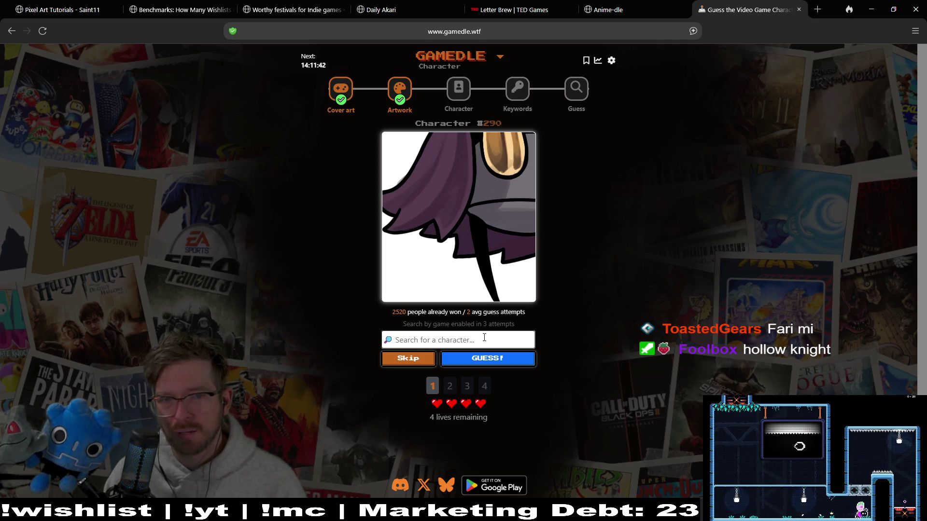
Try character searches 'holl', 'fari' and 'mi', then skip for a new crop, leaving 3 lives.
{"action": "type", "text": "holl"}
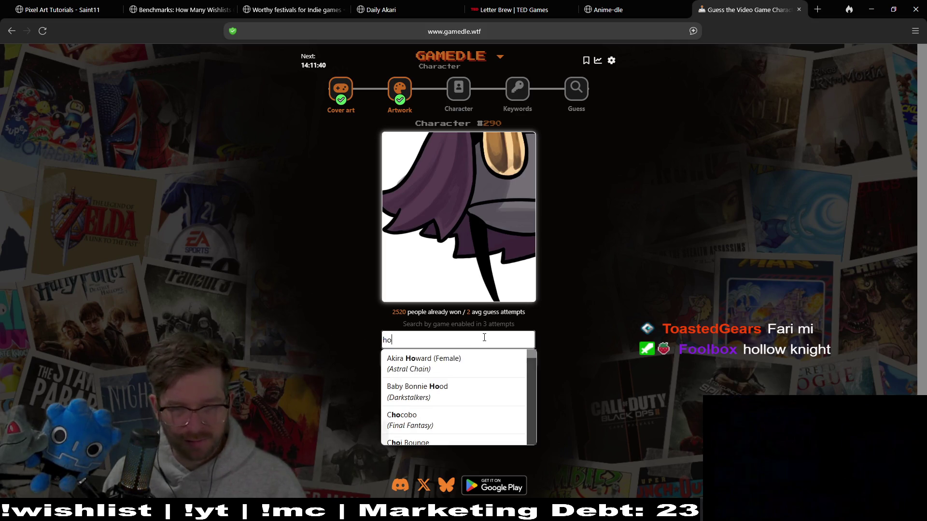
{"action": "key", "text": "BackSpace"}
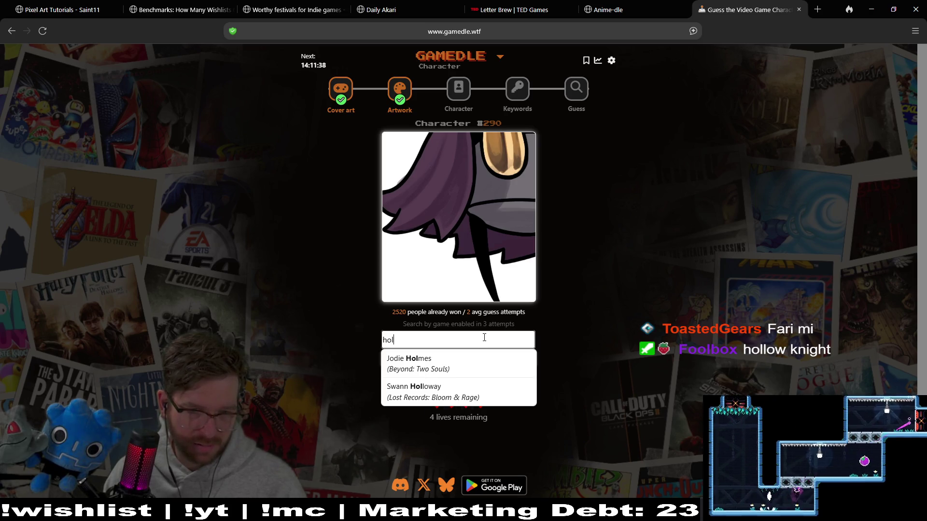
{"action": "type", "text": "lo"}
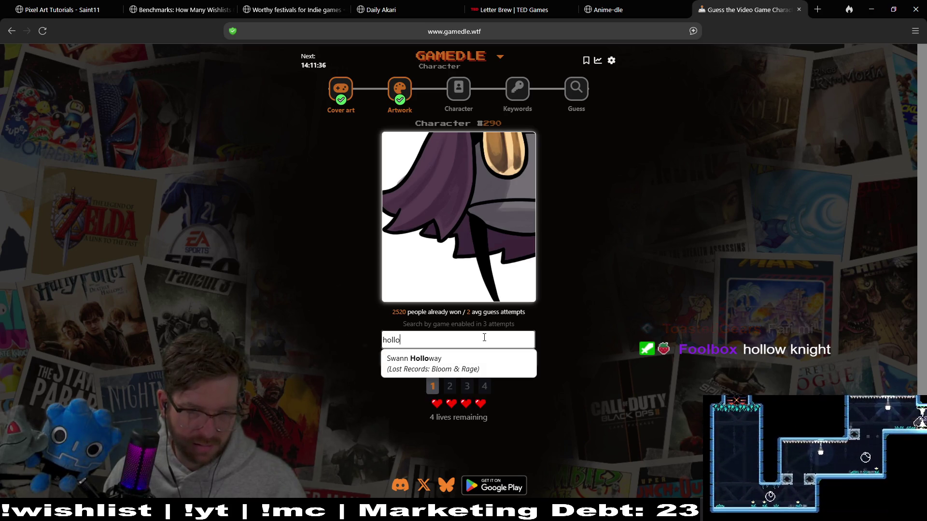
{"action": "key", "text": "BackSpace"}
{"action": "key", "text": "BackSpace"}
{"action": "key", "text": "BackSpace"}
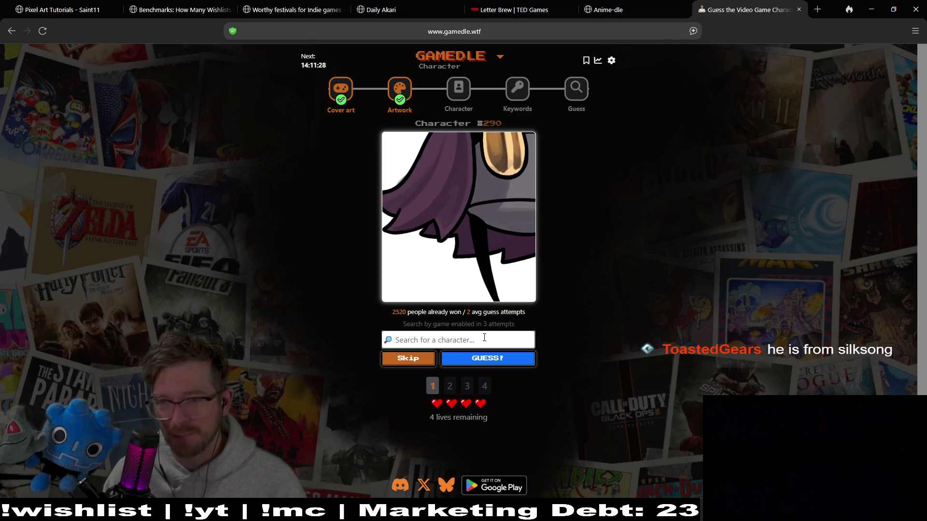
{"action": "type", "text": "fari"}
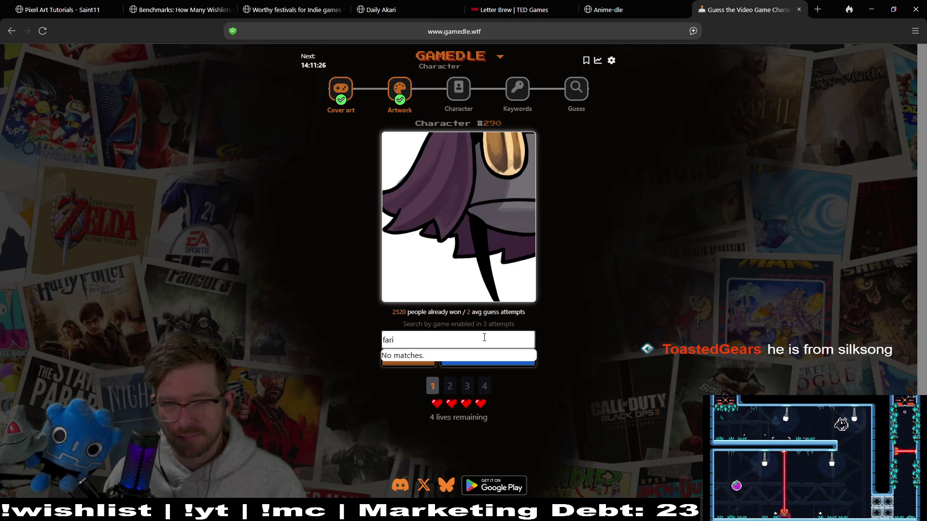
{"action": "key", "text": "BackSpace"}
{"action": "key", "text": "BackSpace"}
{"action": "key", "text": "BackSpace"}
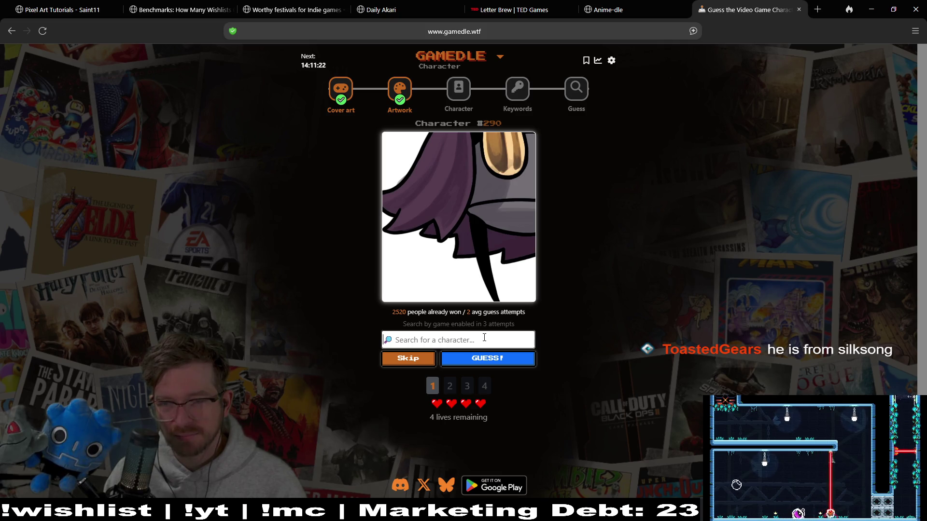
{"action": "type", "text": "mi"}
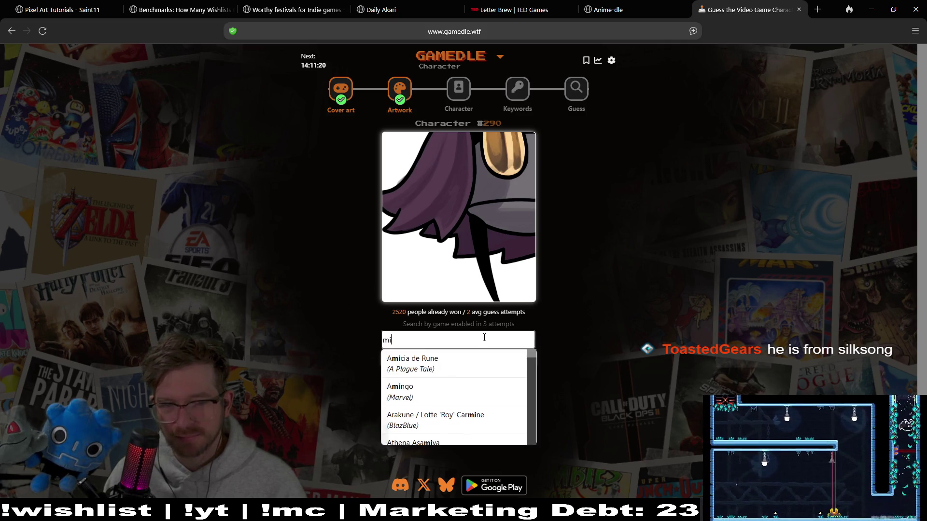
{"action": "key", "text": "BackSpace"}
{"action": "key", "text": "BackSpace"}
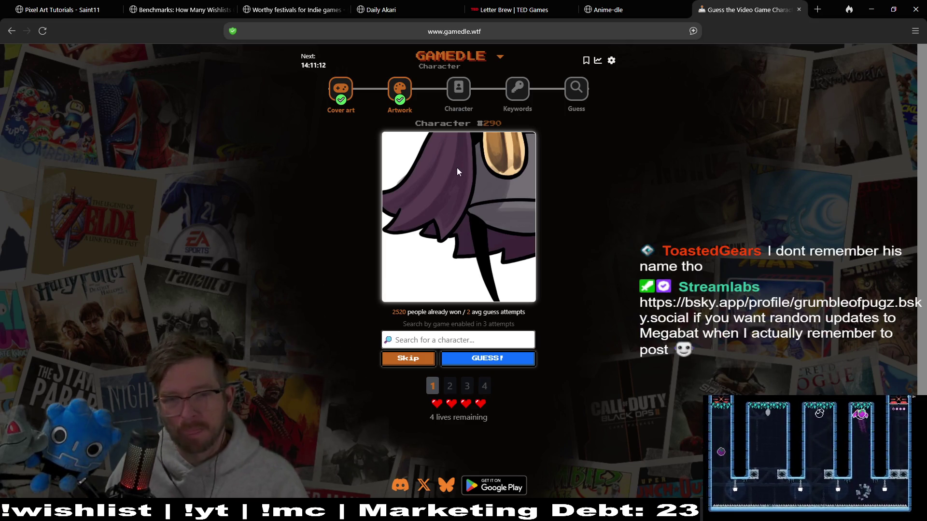
{"action": "left_click", "coordinate": [406, 366]}
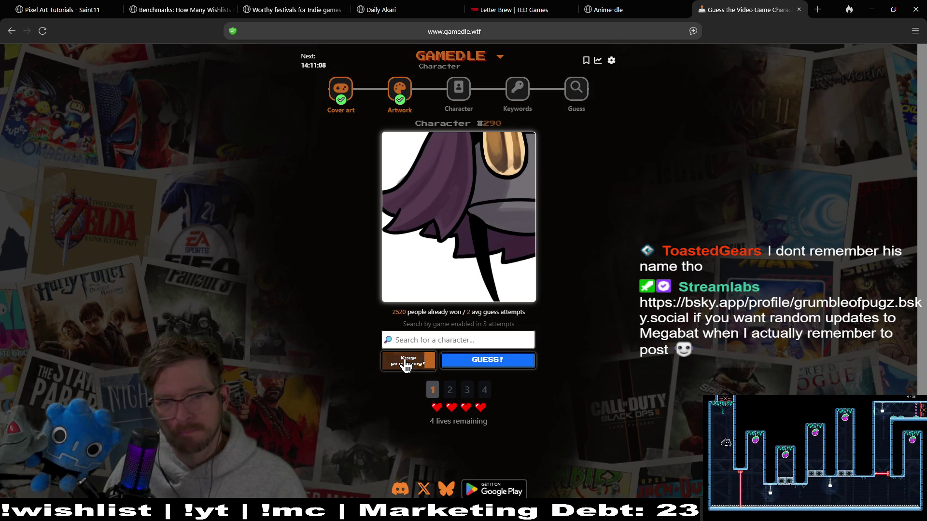
{"action": "left_click", "coordinate": [406, 366]}
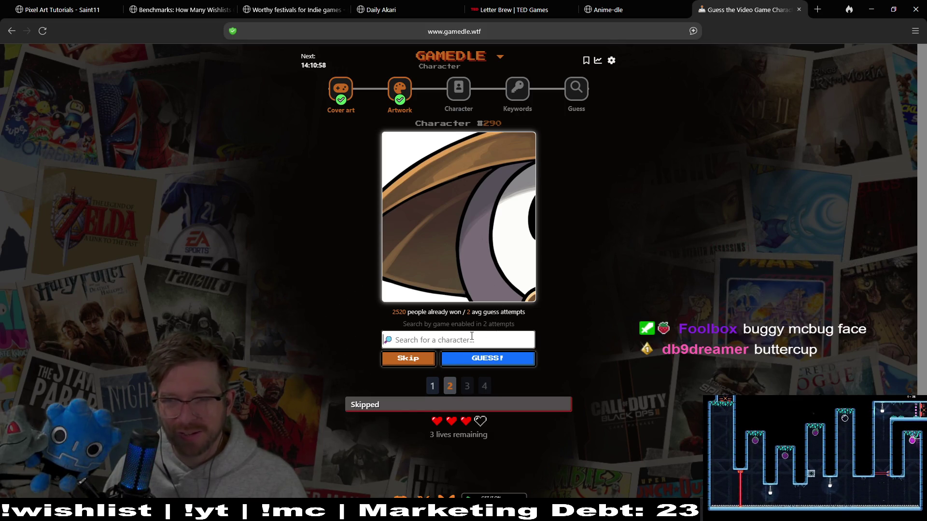
Try character searches 'butte', 'bug' and 'bett', stepping through the suggestions.
{"action": "type", "text": "butte"}
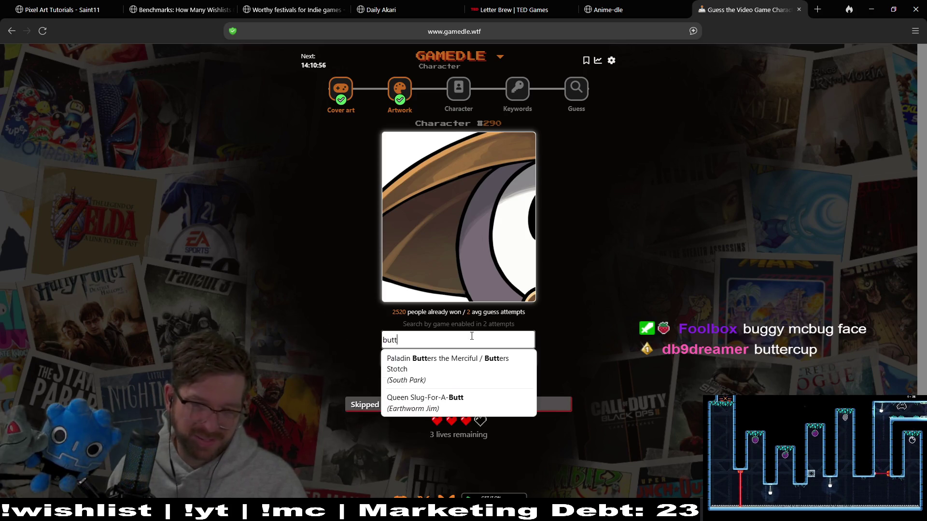
{"action": "key", "text": "BackSpace"}
{"action": "key", "text": "BackSpace"}
{"action": "key", "text": "BackSpace"}
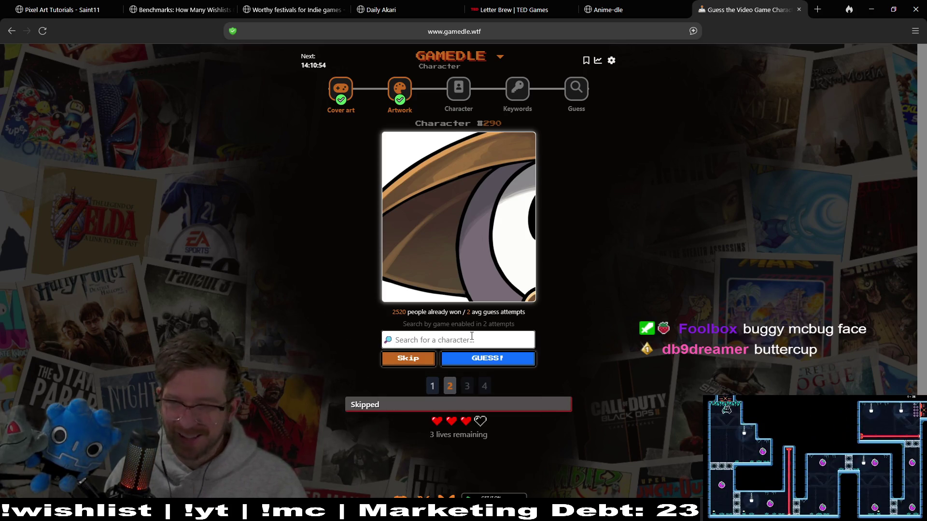
{"action": "type", "text": "bug"}
{"action": "key", "text": "BackSpace"}
{"action": "key", "text": "BackSpace"}
{"action": "key", "text": "BackSpace"}
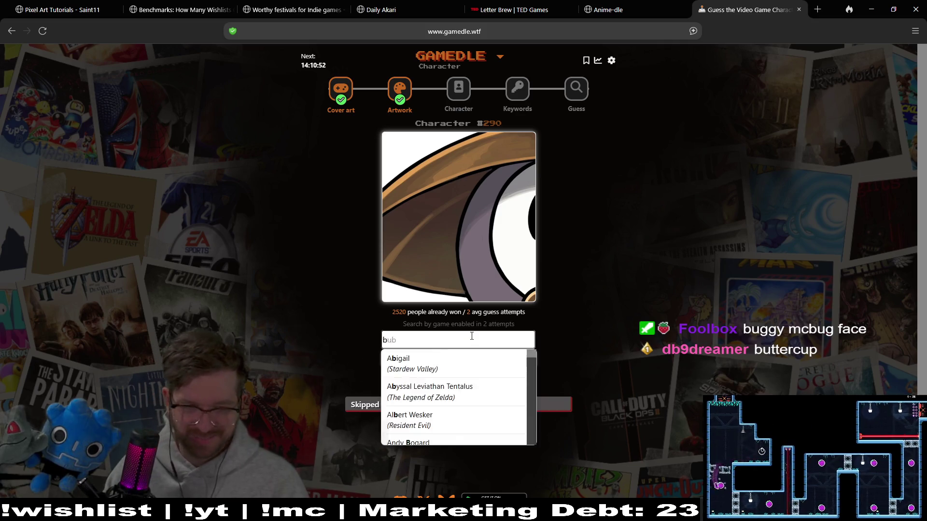
{"action": "type", "text": "be"}
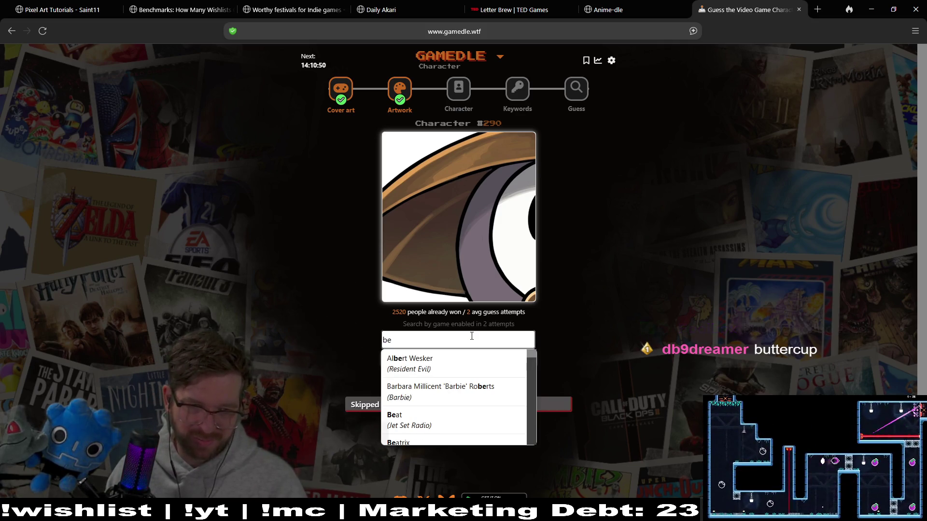
{"action": "type", "text": "tt"}
{"action": "key", "text": "BackSpace"}
{"action": "key", "text": "BackSpace"}
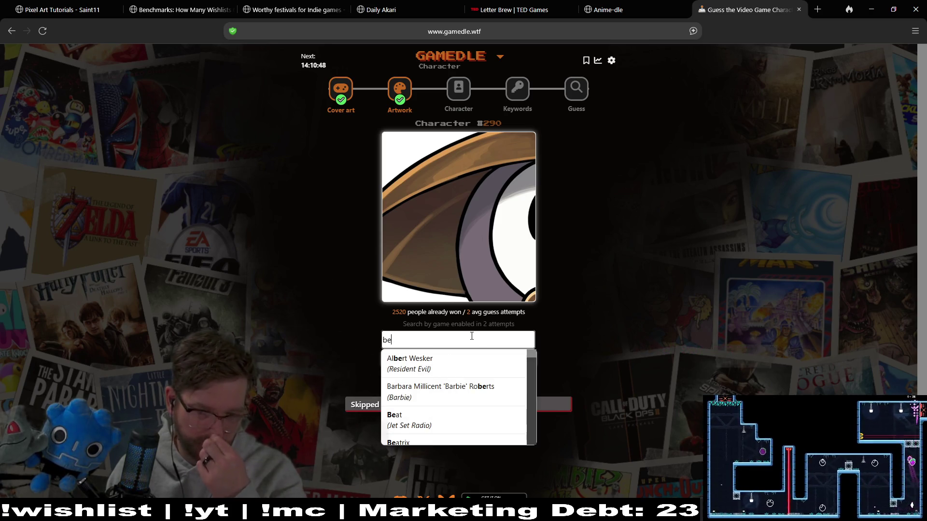
{"action": "type", "text": "e"}
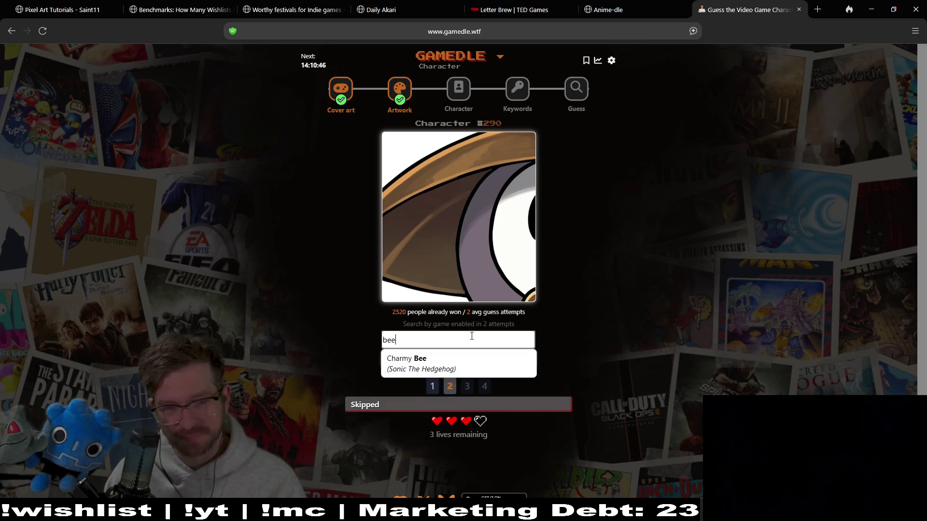
{"action": "key", "text": "BackSpace"}
{"action": "key", "text": "Down"}
{"action": "key", "text": "Down"}
{"action": "key", "text": "Down"}
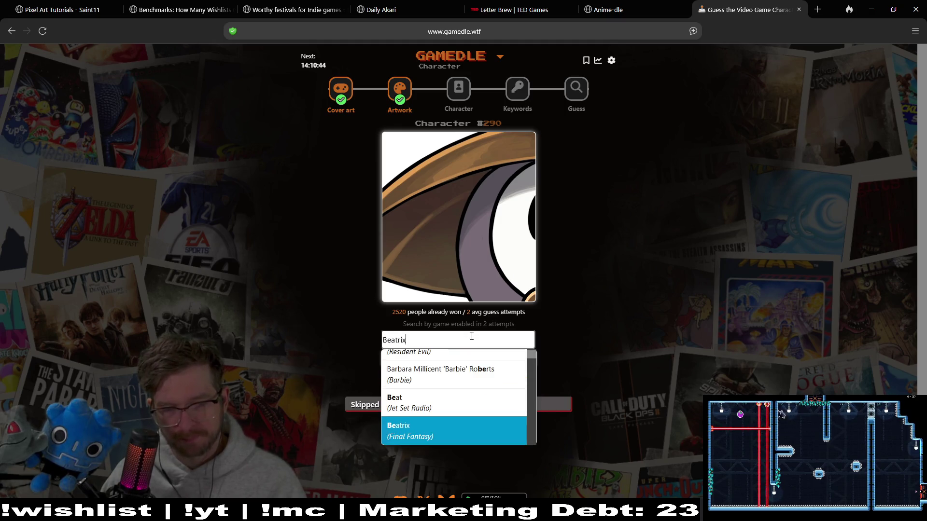
{"action": "key", "text": "Down"}
{"action": "key", "text": "Down"}
{"action": "key", "text": "Down"}
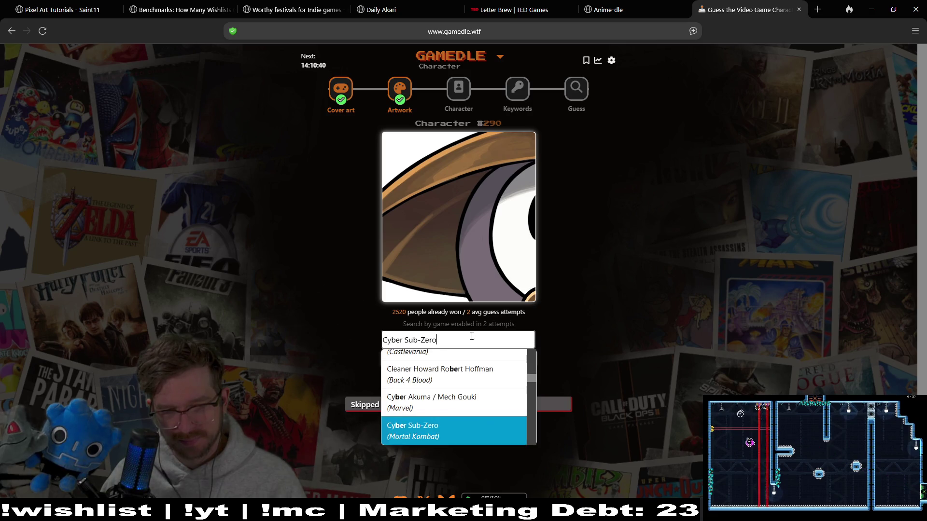
Browse A-name suggestions down to Beatrix, then enter Sherma (Hollow Knight) as the guess.
{"action": "key", "text": "BackSpace"}
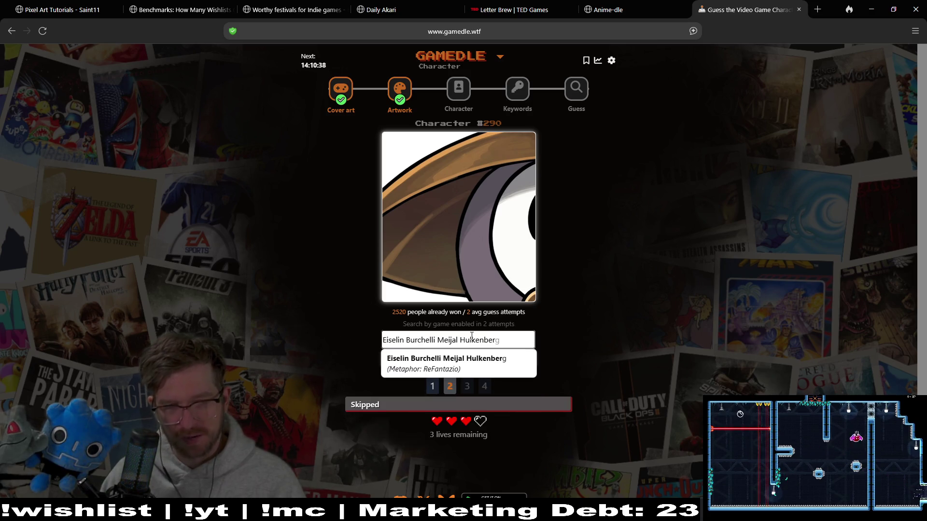
{"action": "key", "text": "BackSpace"}
{"action": "key", "text": "BackSpace"}
{"action": "key", "text": "BackSpace"}
{"action": "key", "text": "BackSpace"}
{"action": "key", "text": "BackSpace"}
{"action": "key", "text": "BackSpace"}
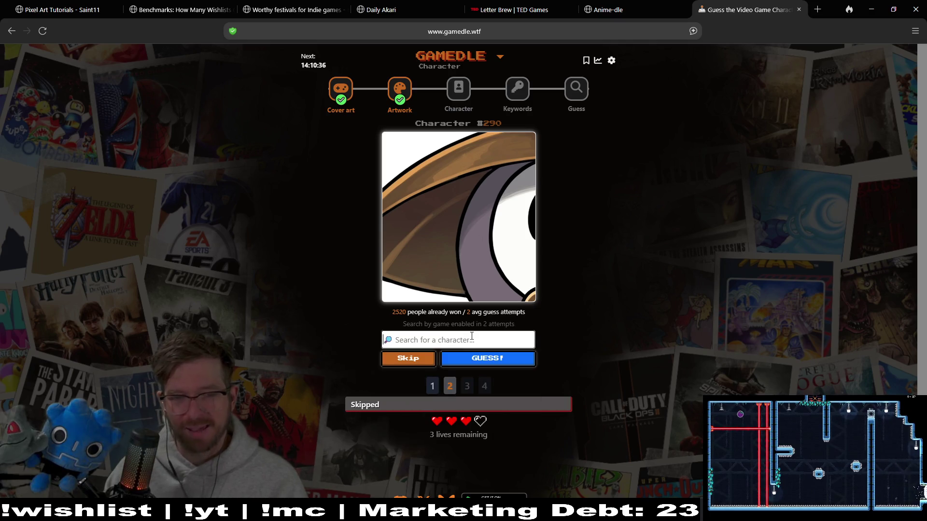
{"action": "type", "text": "a"}
{"action": "key", "text": "Down"}
{"action": "key", "text": "Down"}
{"action": "key", "text": "Down"}
{"action": "key", "text": "Down"}
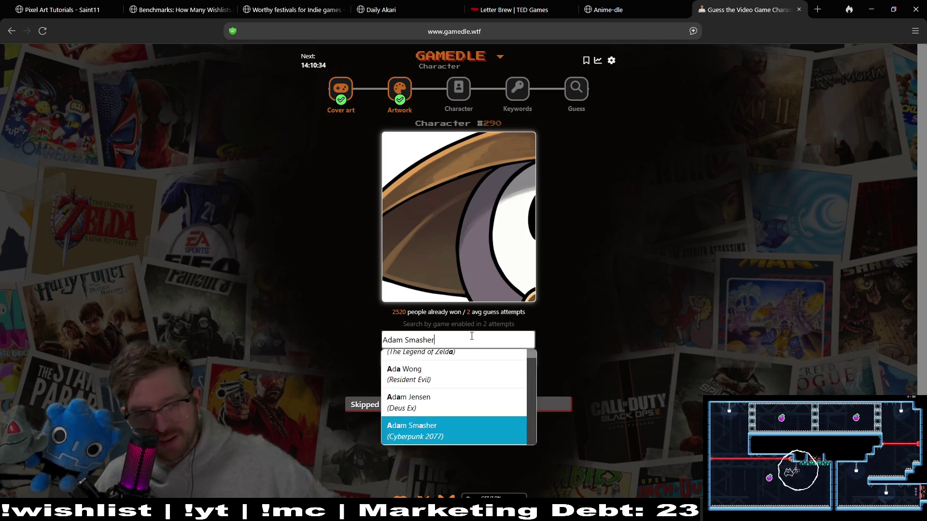
{"action": "key", "text": "Down"}
{"action": "key", "text": "Down"}
{"action": "key", "text": "Down"}
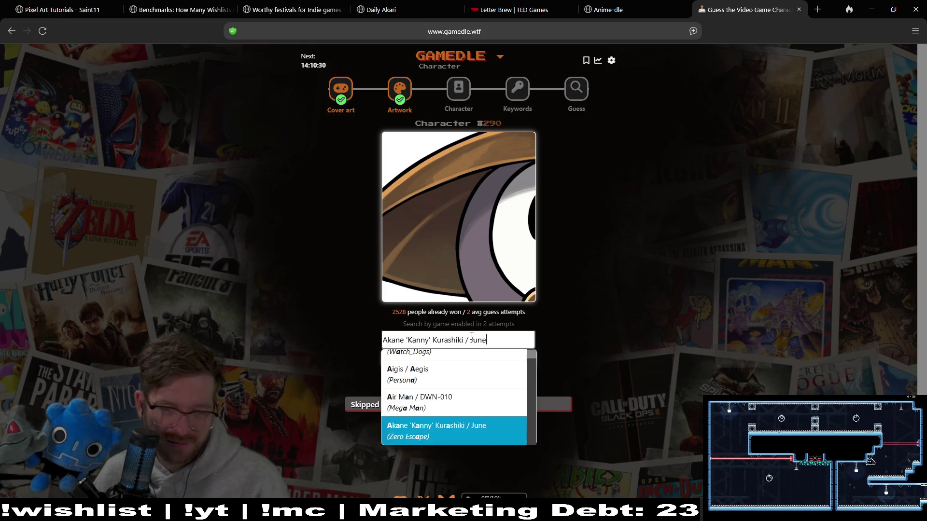
{"action": "key", "text": "Down"}
{"action": "key", "text": "Down"}
{"action": "key", "text": "Down"}
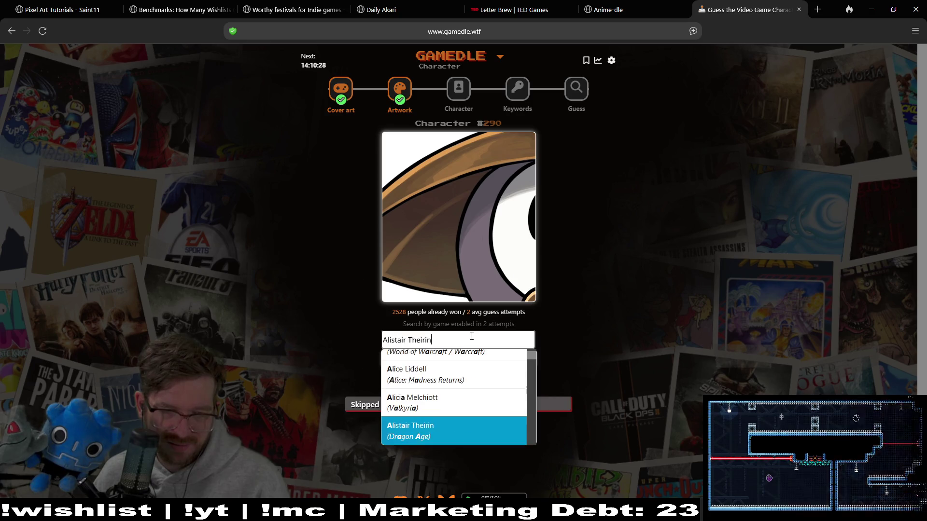
{"action": "key", "text": "Down"}
{"action": "key", "text": "Down"}
{"action": "key", "text": "Down"}
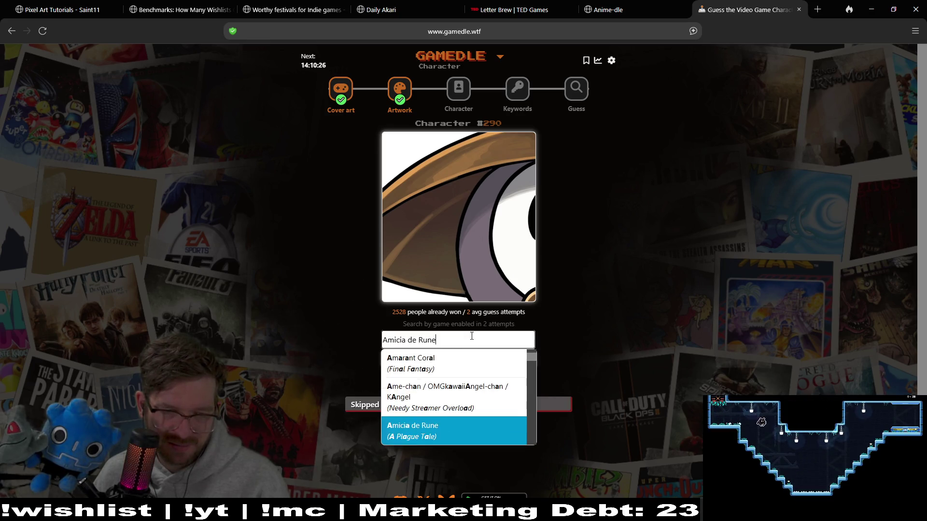
{"action": "key", "text": "Down"}
{"action": "key", "text": "Down"}
{"action": "key", "text": "Down"}
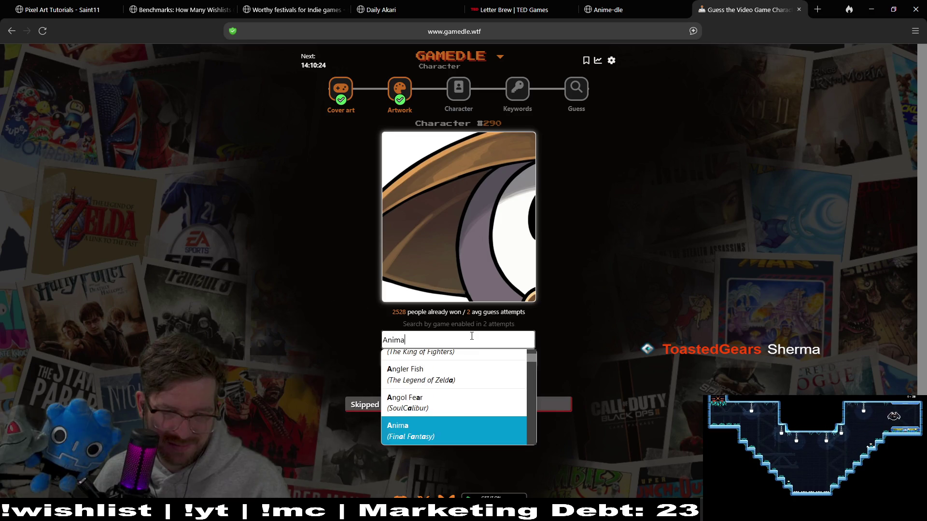
{"action": "key", "text": "Down"}
{"action": "key", "text": "Down"}
{"action": "key", "text": "Down"}
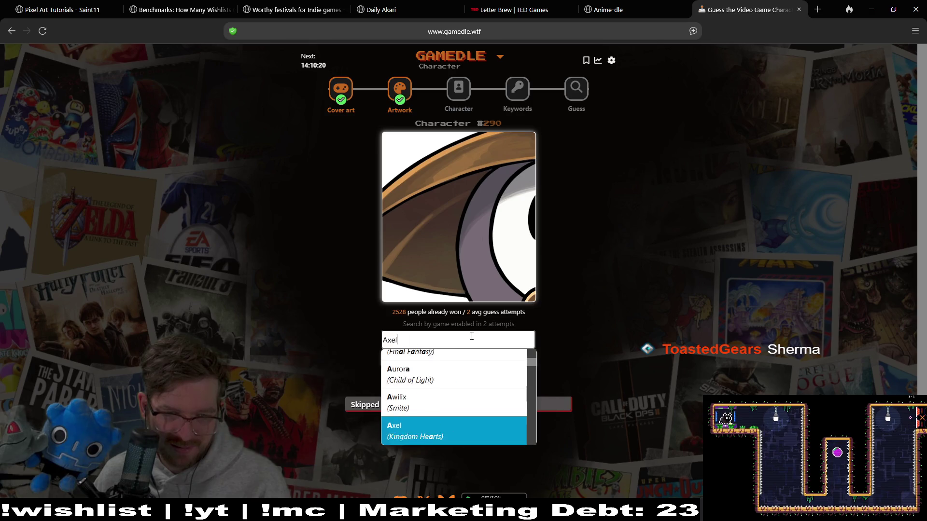
{"action": "key", "text": "Down"}
{"action": "key", "text": "Down"}
{"action": "key", "text": "Down"}
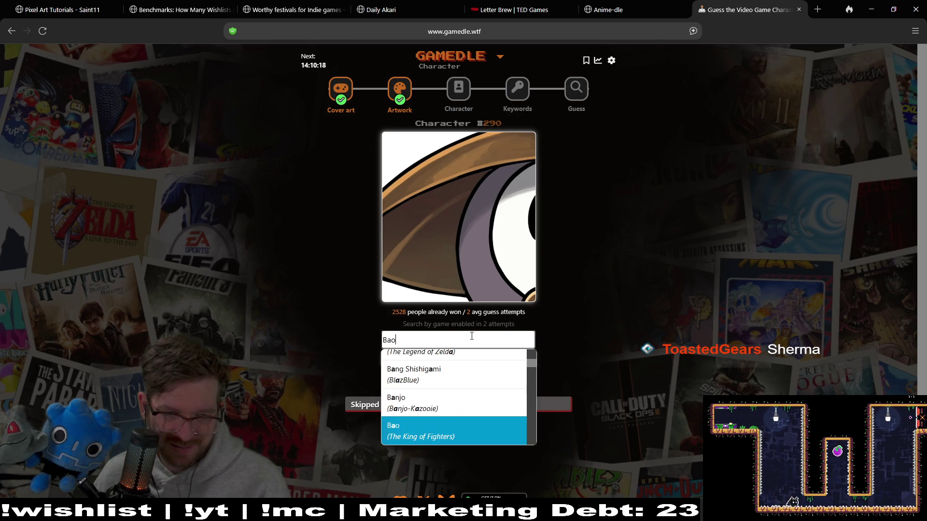
{"action": "key", "text": "Down"}
{"action": "key", "text": "Down"}
{"action": "key", "text": "Down"}
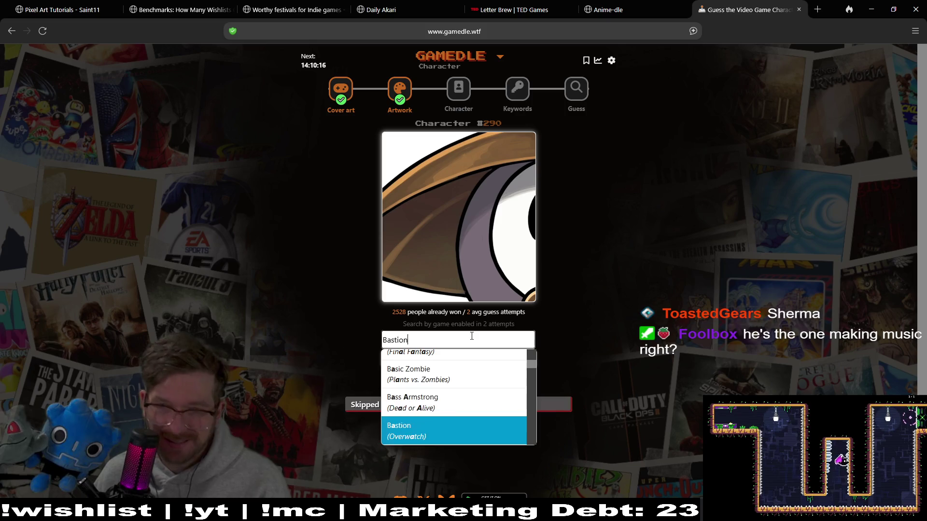
{"action": "key", "text": "Down"}
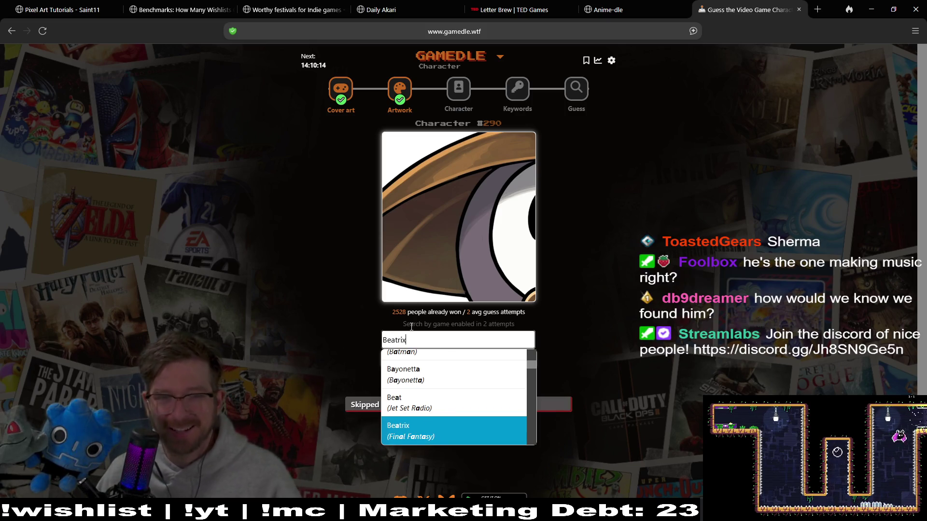
{"action": "type", "text": "sherma"}
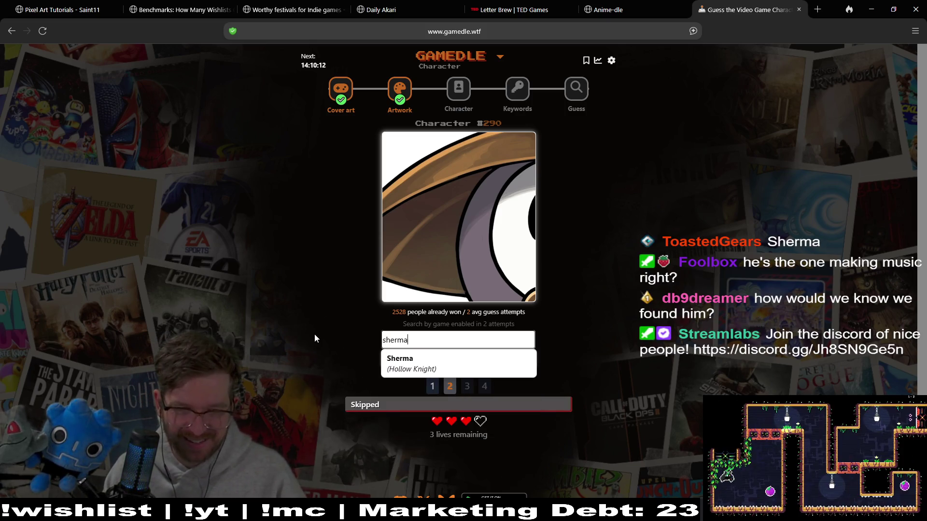
{"action": "left_click", "coordinate": [414, 365]}
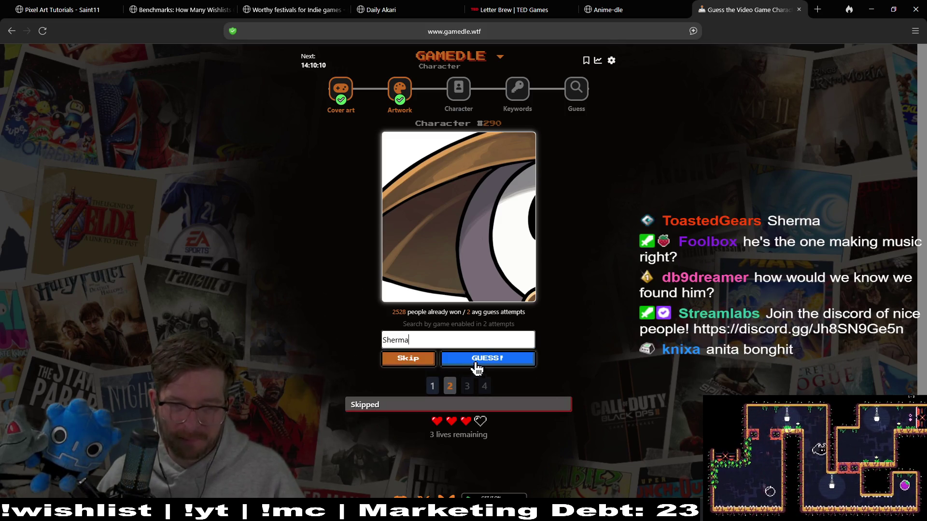
Submit Sherma to solve Character puzzle #290, then go to the Keywords puzzle.
{"action": "left_click", "coordinate": [485, 355]}
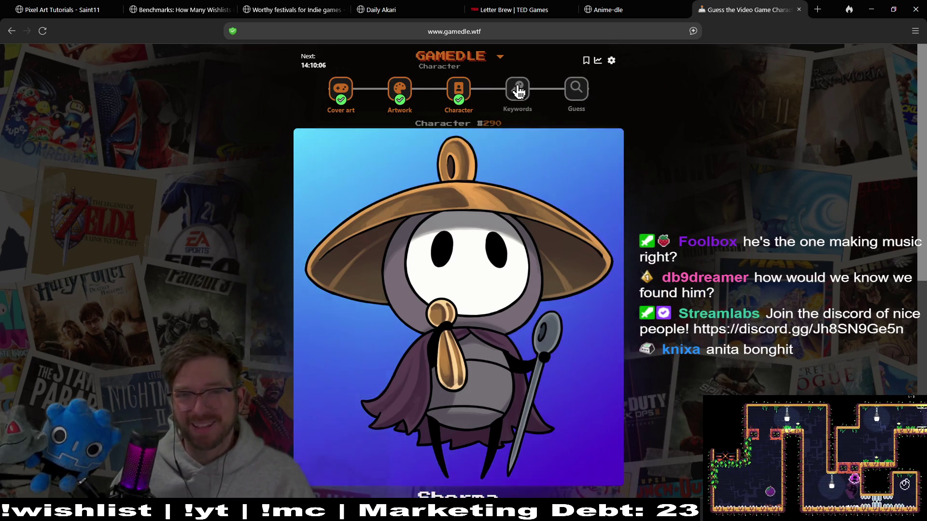
{"action": "left_click", "coordinate": [516, 88]}
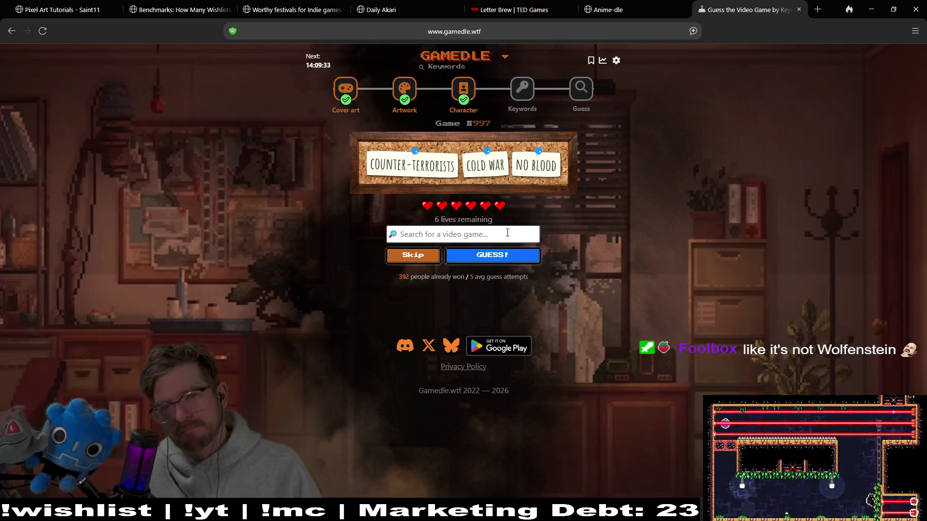
Guess .Hack//G.U. Vol. 3: Redemption in the Keywords puzzle via a 'hack' search.
{"action": "type", "text": "haz"}
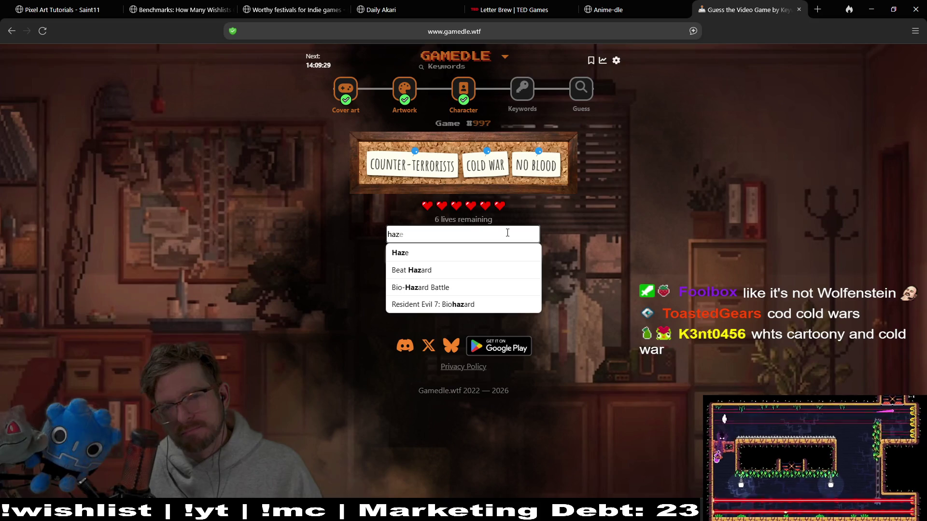
{"action": "type", "text": "e"}
{"action": "key", "text": "BackSpace"}
{"action": "key", "text": "BackSpace"}
{"action": "type", "text": "cker"}
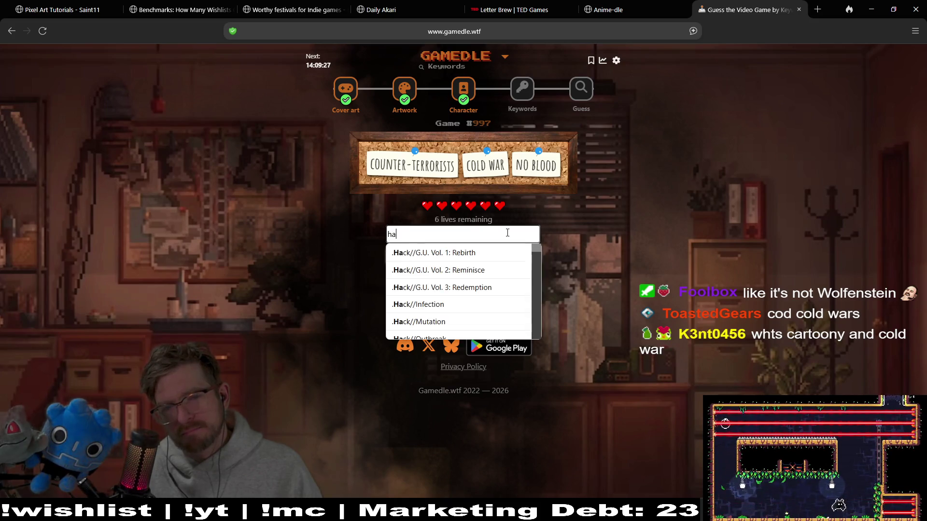
{"action": "key", "text": "BackSpace"}
{"action": "key", "text": "BackSpace"}
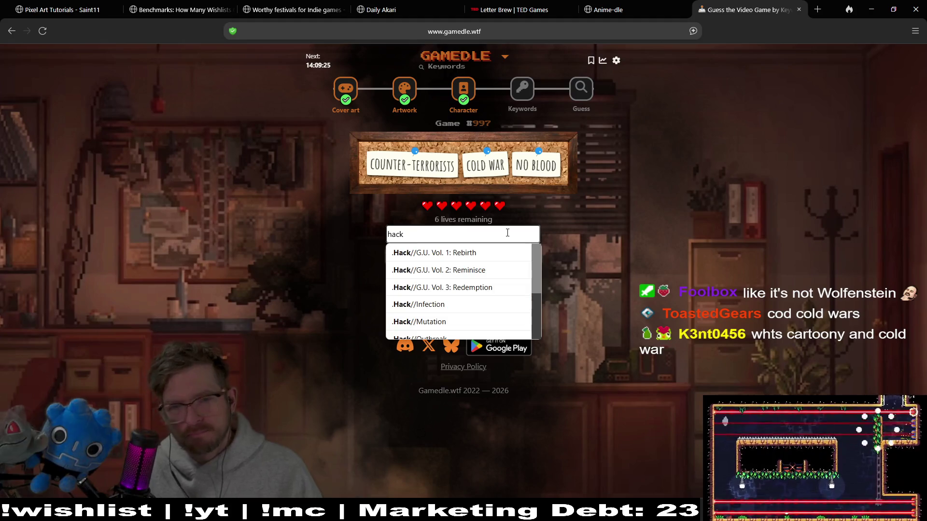
{"action": "left_click", "coordinate": [488, 293]}
{"action": "left_click", "coordinate": [495, 256]}
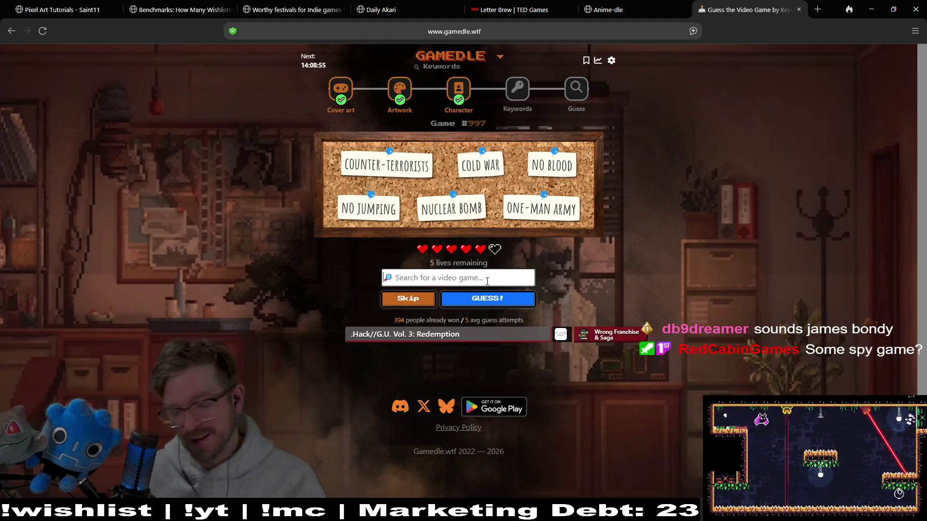
Guess GoldenEye 007, then search 'spy' and step through suggestions toward the Spyro games.
{"action": "type", "text": "gold"}
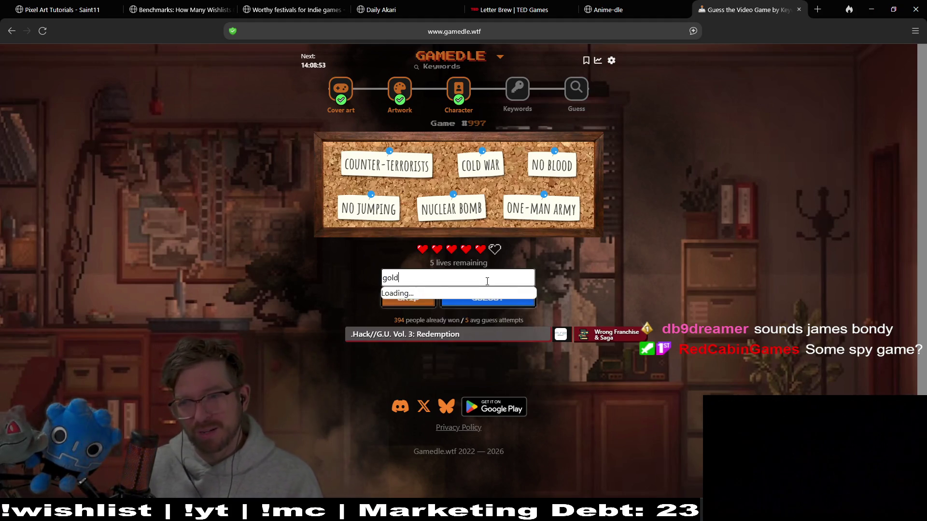
{"action": "type", "text": "en"}
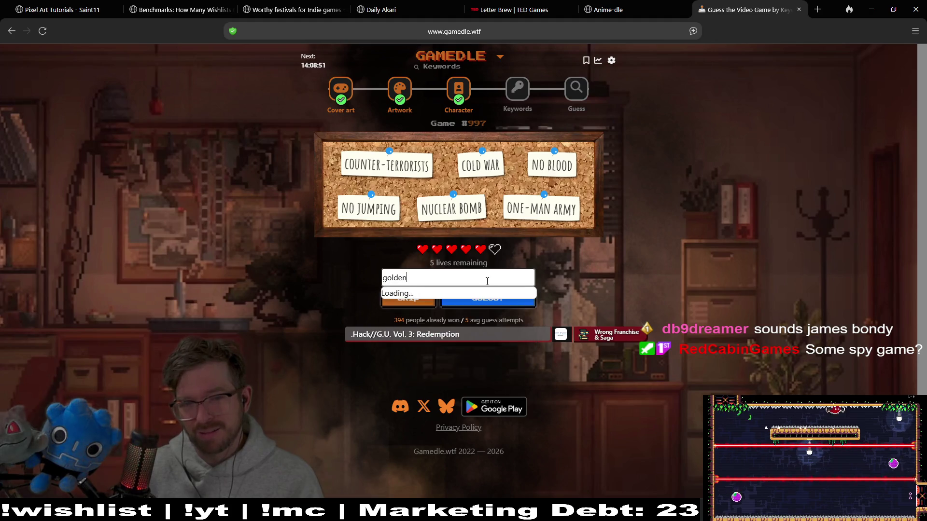
{"action": "type", "text": " eye"}
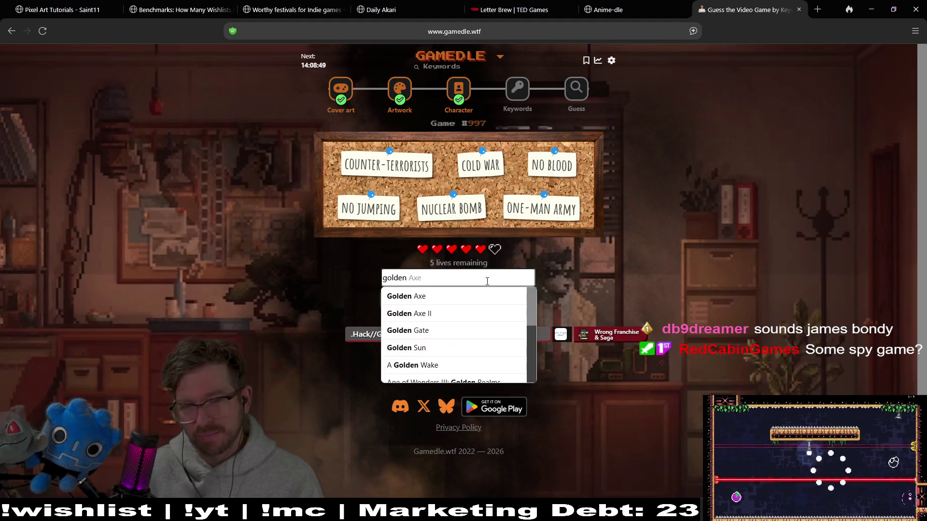
{"action": "key", "text": "Return"}
{"action": "key", "text": "Return"}
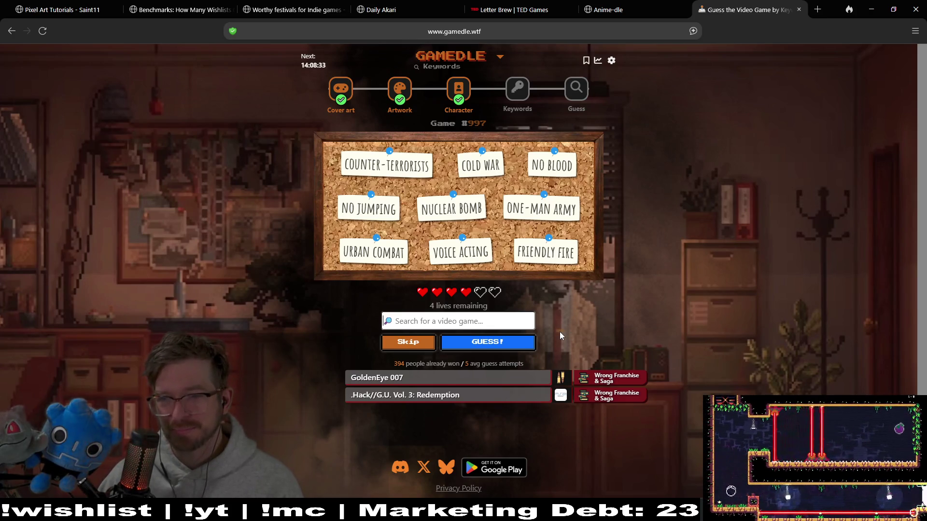
{"action": "left_click", "coordinate": [469, 315]}
{"action": "type", "text": "spy"}
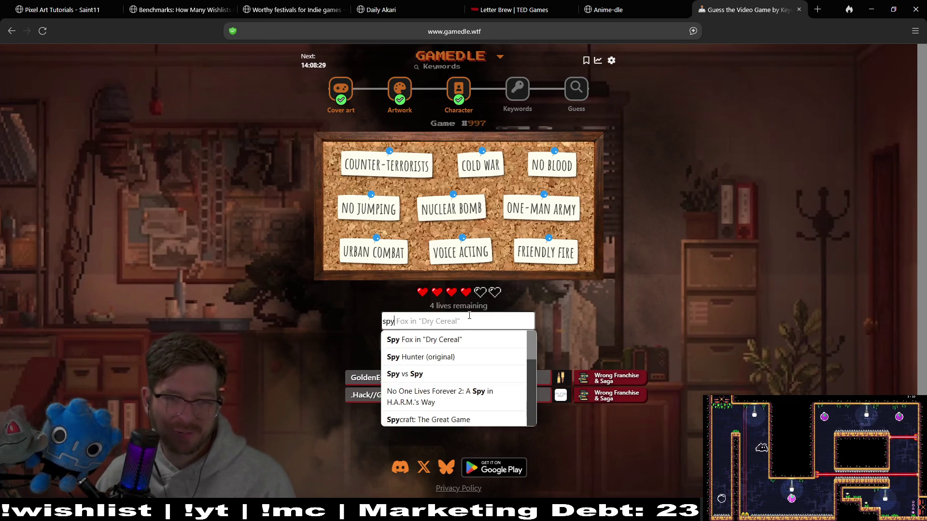
{"action": "key", "text": "Down"}
{"action": "key", "text": "Down"}
{"action": "key", "text": "Down"}
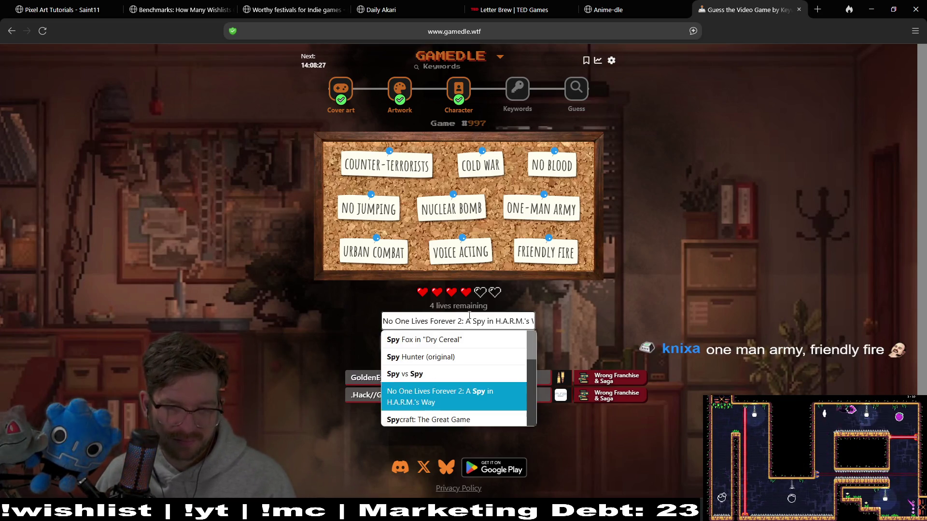
{"action": "key", "text": "Down"}
{"action": "key", "text": "Down"}
{"action": "key", "text": "Down"}
{"action": "key", "text": "Down"}
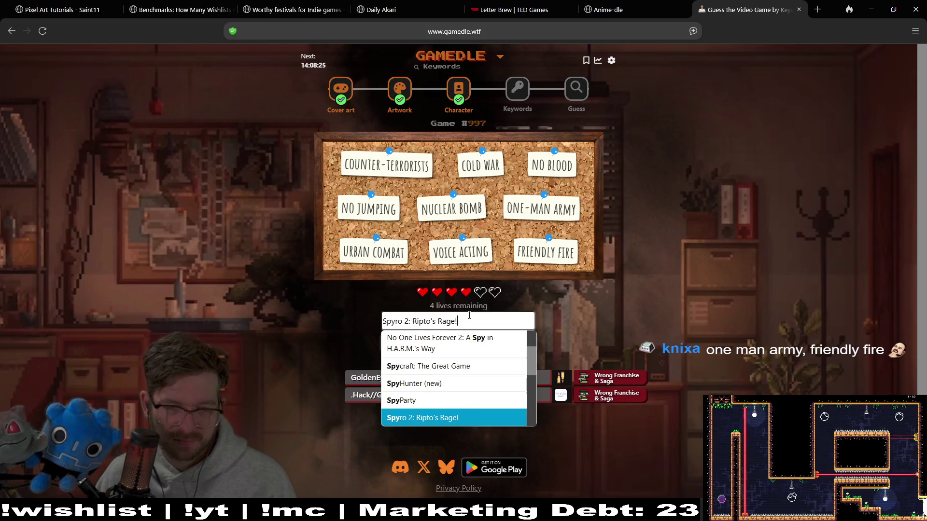
{"action": "key", "text": "Down"}
{"action": "key", "text": "Down"}
{"action": "key", "text": "Down"}
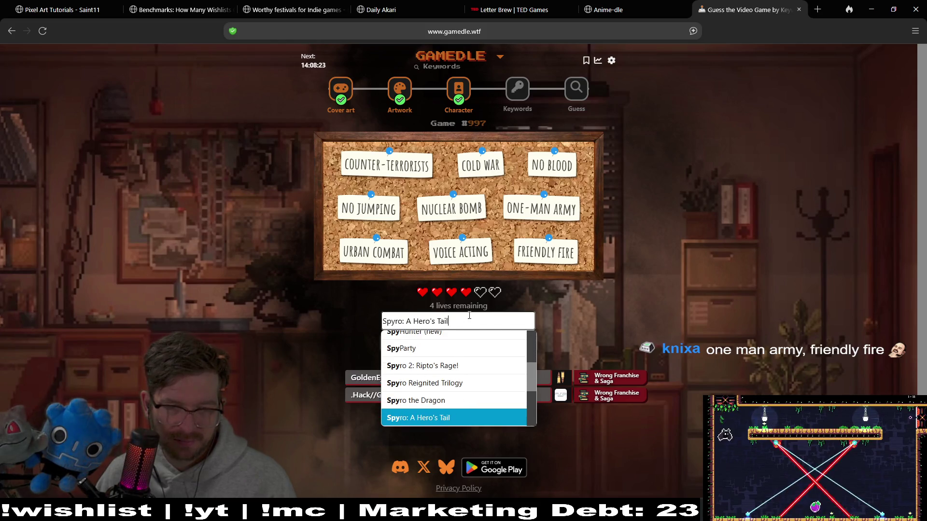